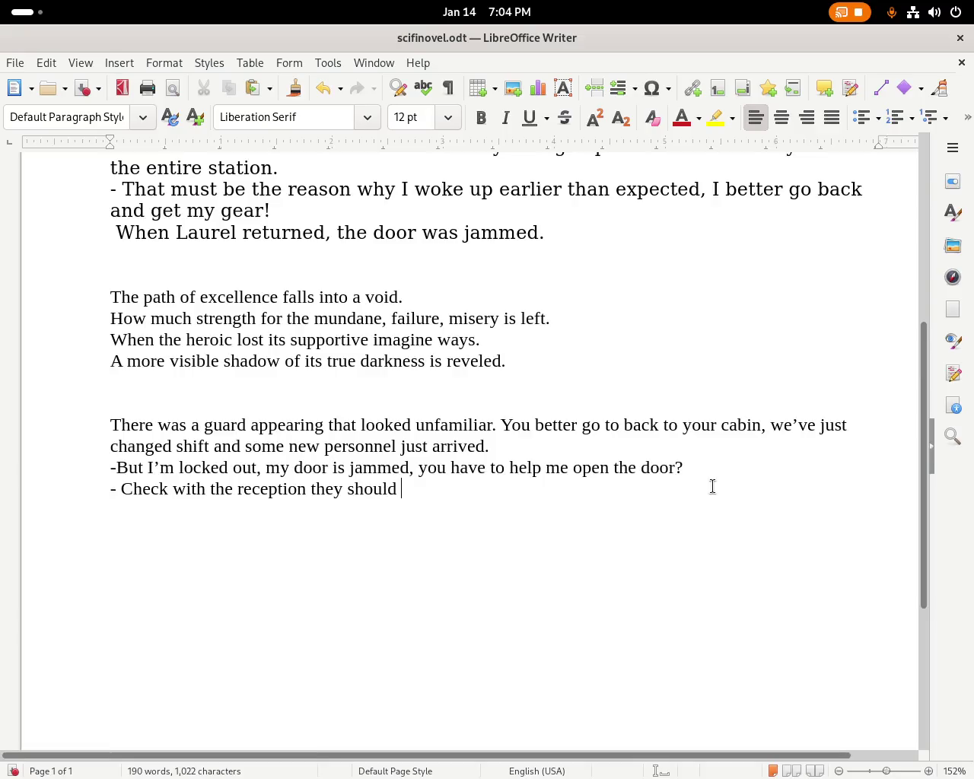
Complete the guard's last reply with 'should be able to assist you, otherwise our securty team will bypass the door for you.'.
{"action": "type", "text": "be able to assist you"}
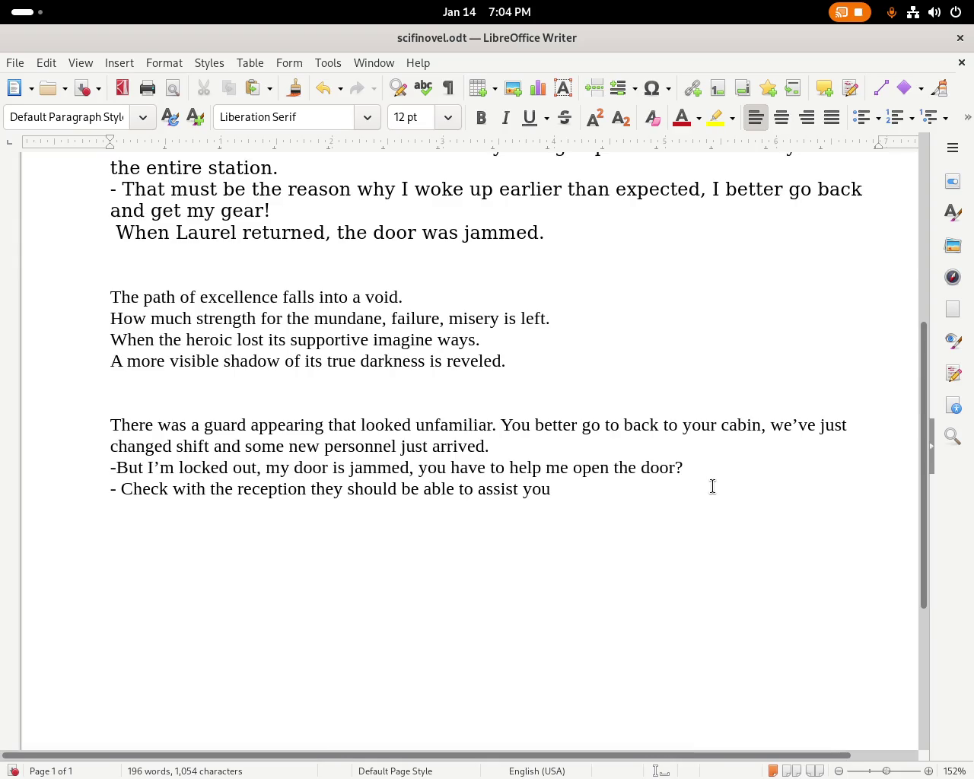
{"action": "type", "text": "otherwise o"}
{"action": "key", "text": "BackSpace"}
{"action": "type", "text": "our "}
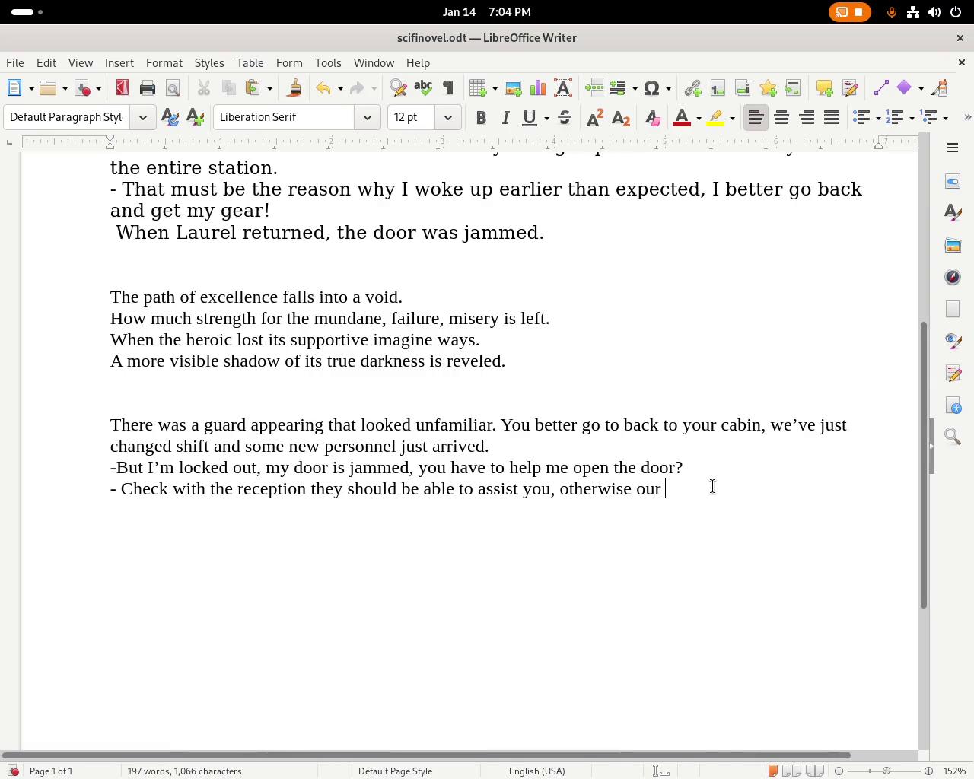
{"action": "type", "text": "securty team will "}
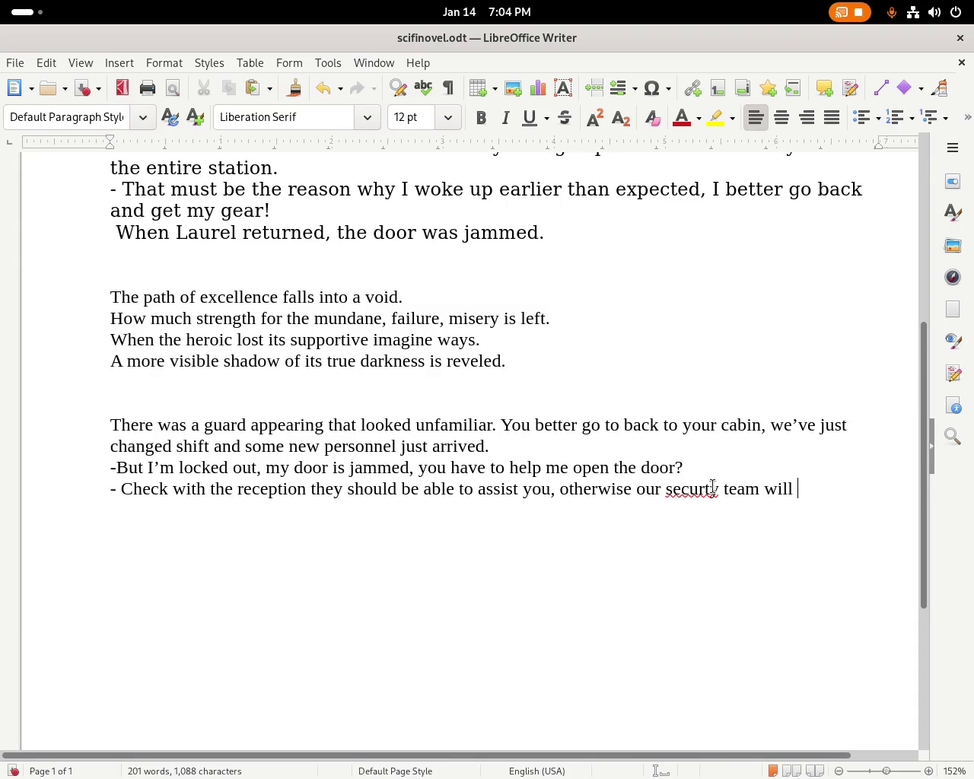
{"action": "type", "text": "bypass the door for you."}
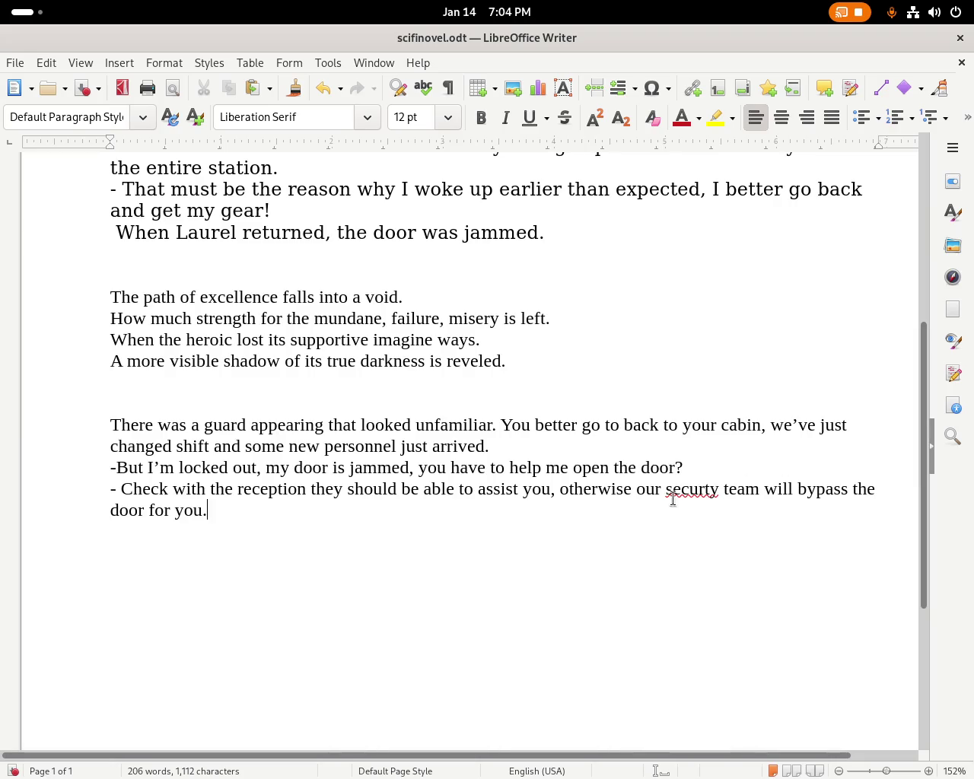
Correct the misspelled 'securty' to 'security' using the spelling suggestions.
{"action": "left_click", "coordinate": [555, 491]}
{"action": "right_click", "coordinate": [695, 496]}
{"action": "left_click", "coordinate": [712, 514]}
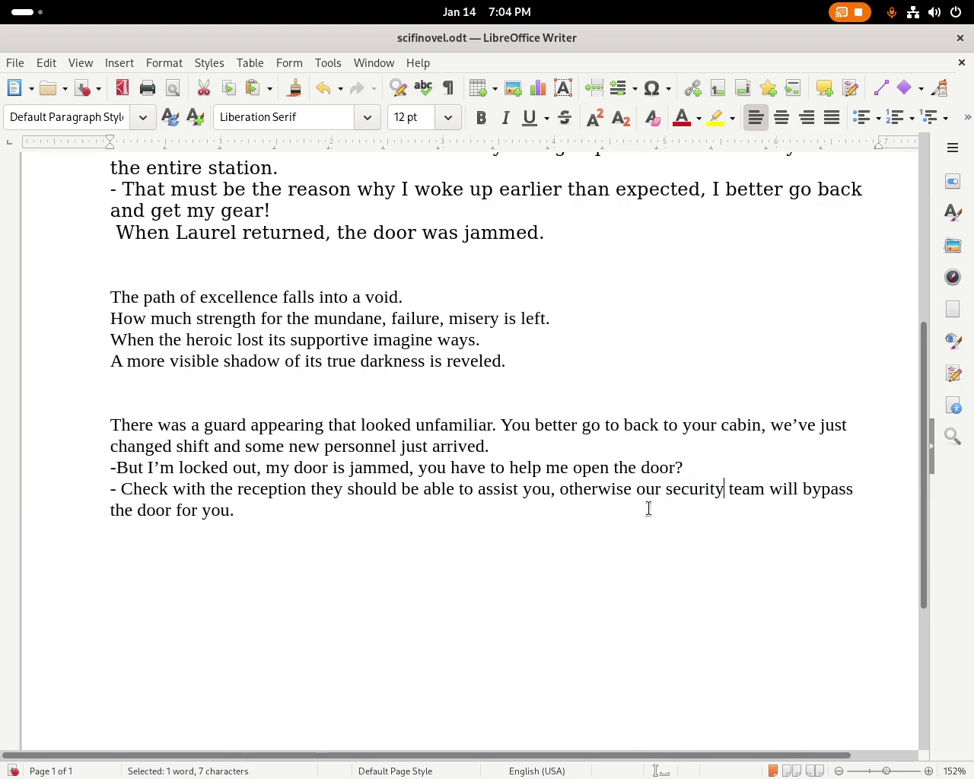
After 'assist you,' insert a draft clause about updated clearance codes ending 'you got left out.'.
{"action": "left_click", "coordinate": [548, 491]}
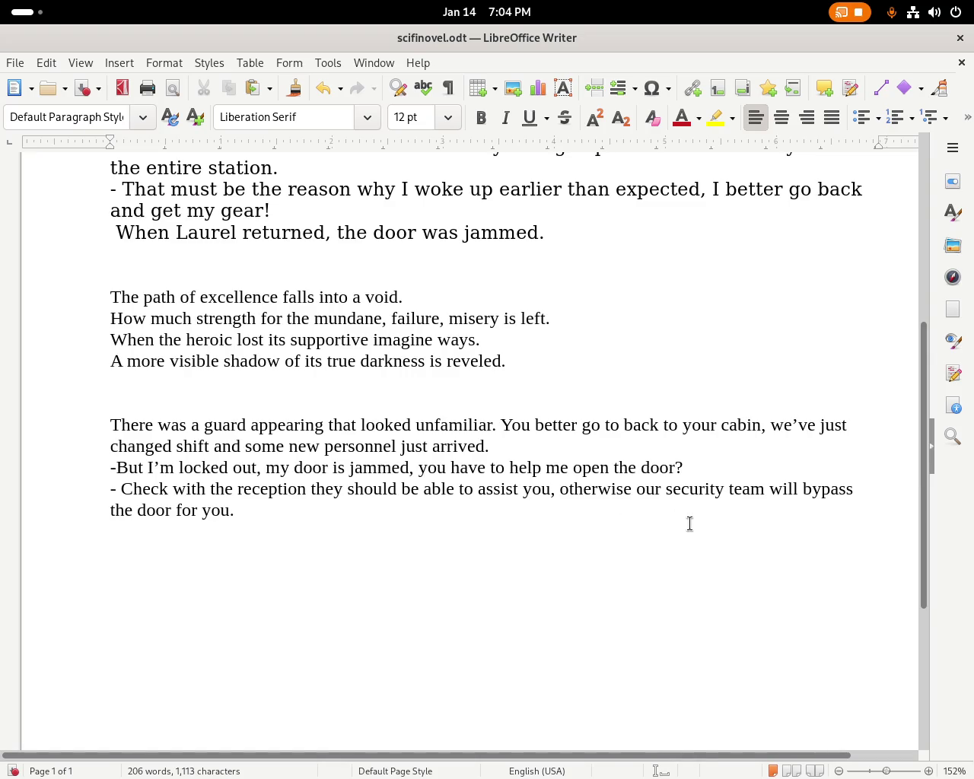
{"action": "key", "text": "Left"}
{"action": "key", "text": "Left"}
{"action": "key", "text": "Left"}
{"action": "type", "text": "pr "}
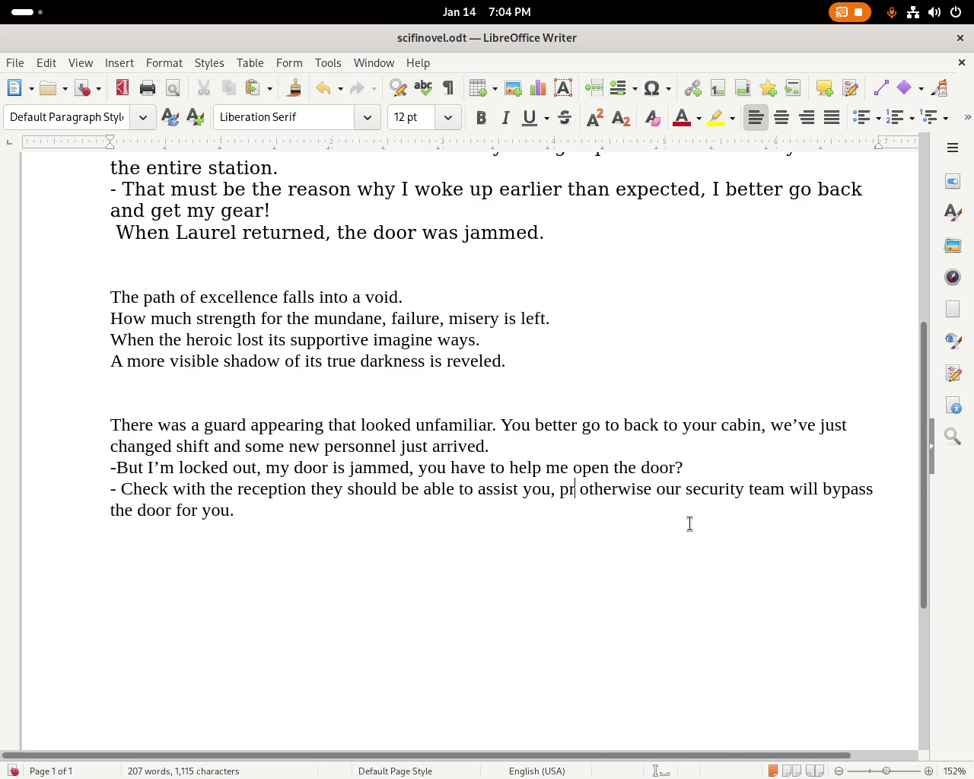
{"action": "type", "text": "oblably"}
{"action": "key", "text": "BackSpace"}
{"action": "key", "text": "BackSpace"}
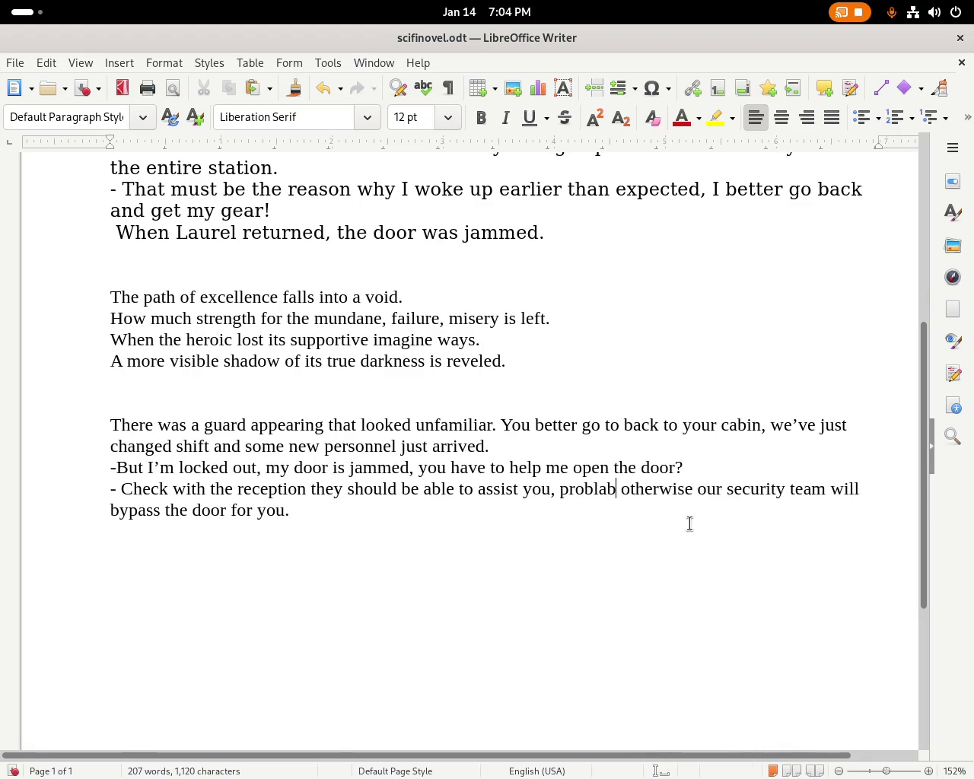
{"action": "type", "text": "ly they u othe"}
{"action": "key", "text": "BackSpace"}
{"action": "key", "text": "BackSpace"}
{"action": "key", "text": "BackSpace"}
{"action": "type", "text": "they updated the c"}
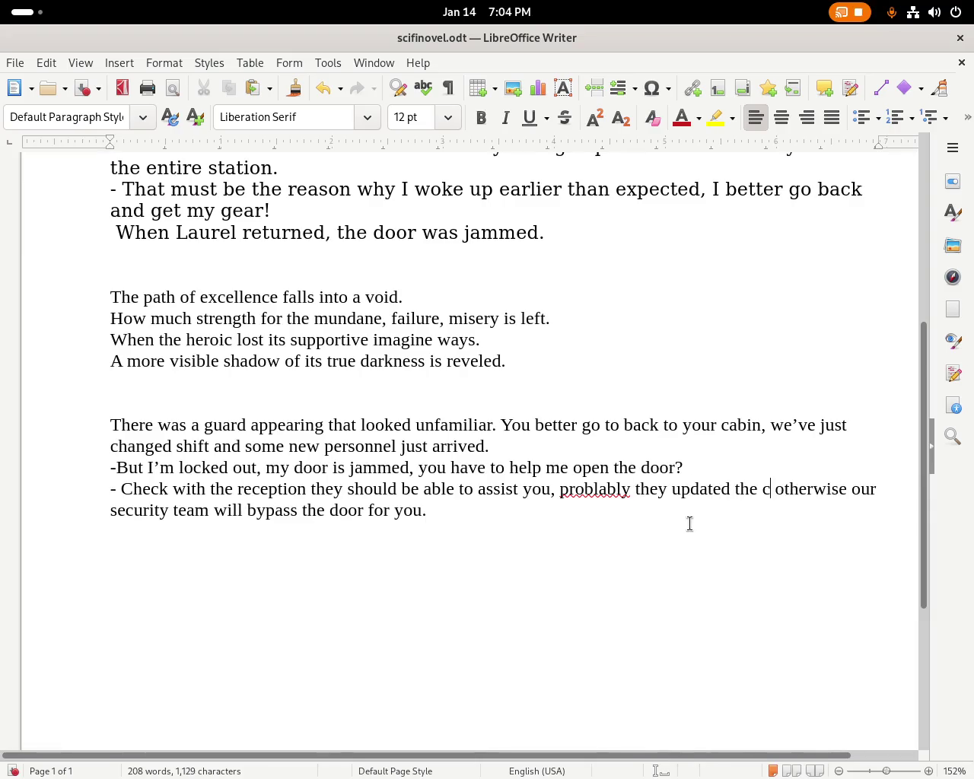
{"action": "type", "text": "lera"}
{"action": "key", "text": "BackSpace"}
{"action": "key", "text": "BackSpace"}
{"action": "type", "text": "arance code you"}
{"action": "key", "text": "BackSpace"}
{"action": "key", "text": "BackSpace"}
{"action": "key", "text": "BackSpace"}
{"action": "type", "text": "and you got left out."}
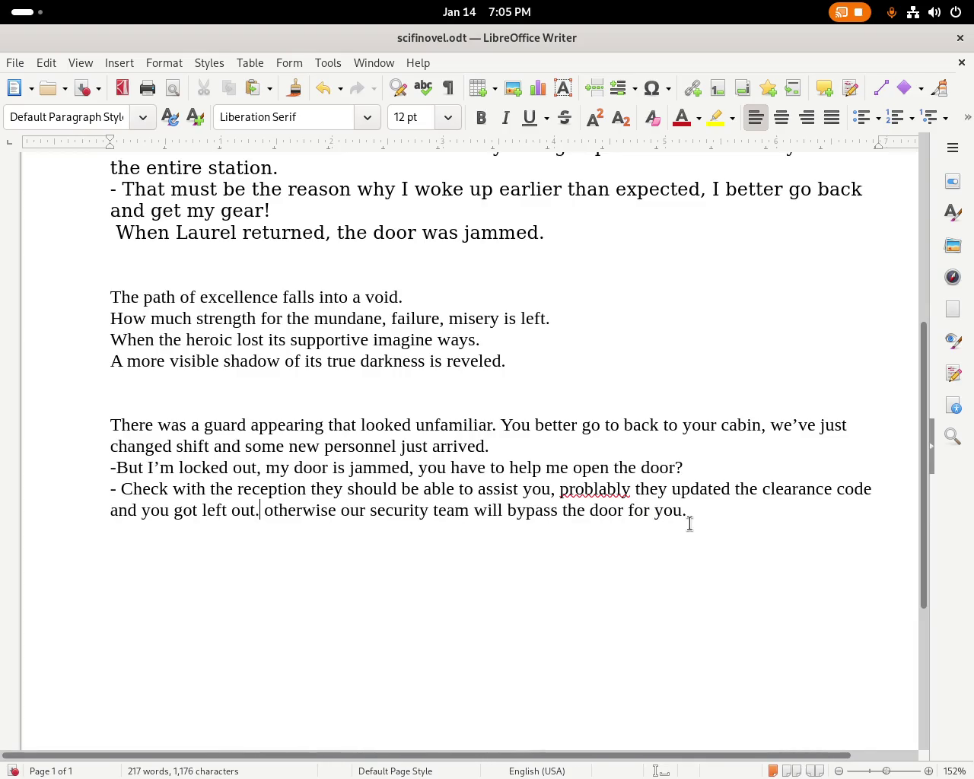
Reword the clause to 'they've probably updated the clearance codes and you got locked out.'.
{"action": "key", "text": "Return"}
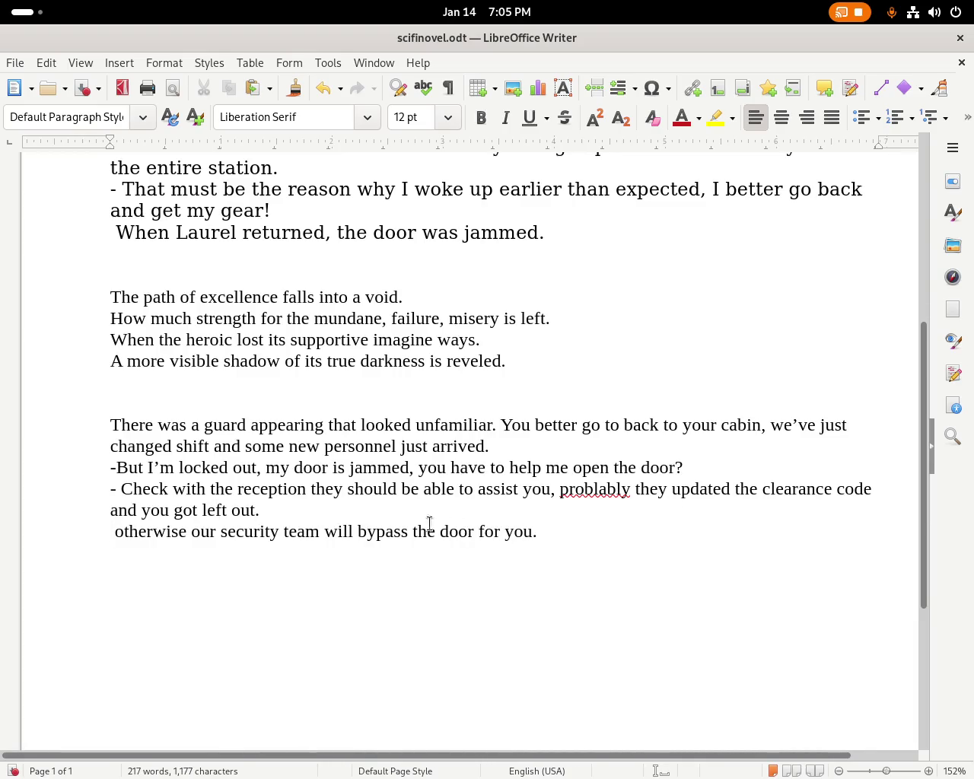
{"action": "double_click", "coordinate": [222, 511]}
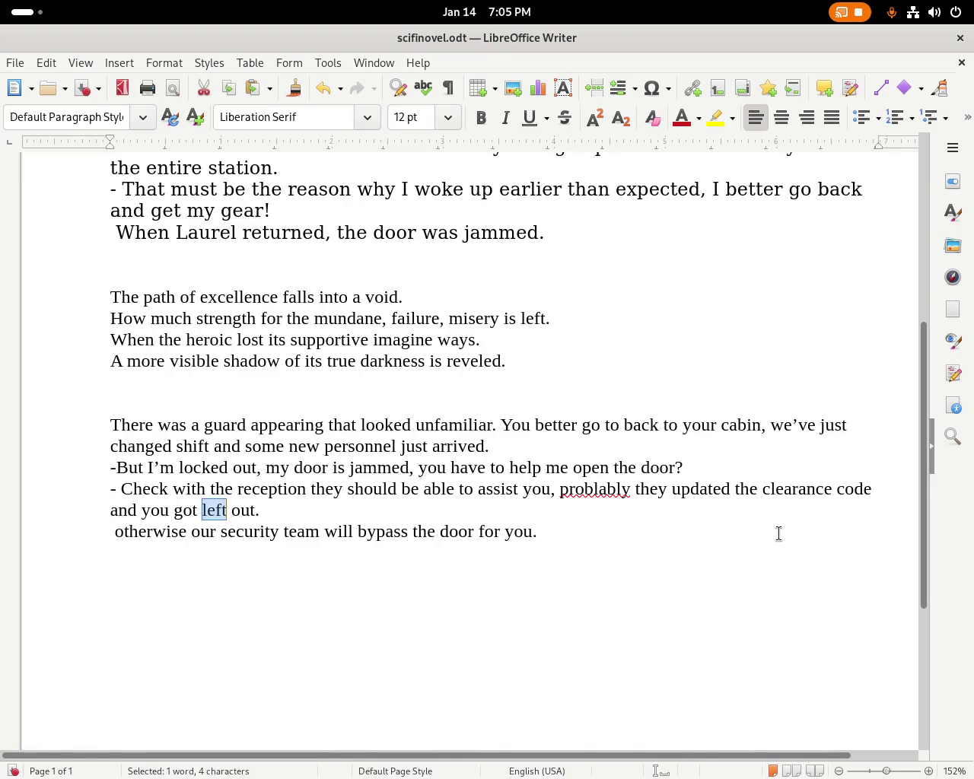
{"action": "double_click", "coordinate": [570, 489]}
{"action": "key", "text": "Delete"}
{"action": "key", "text": "Delete"}
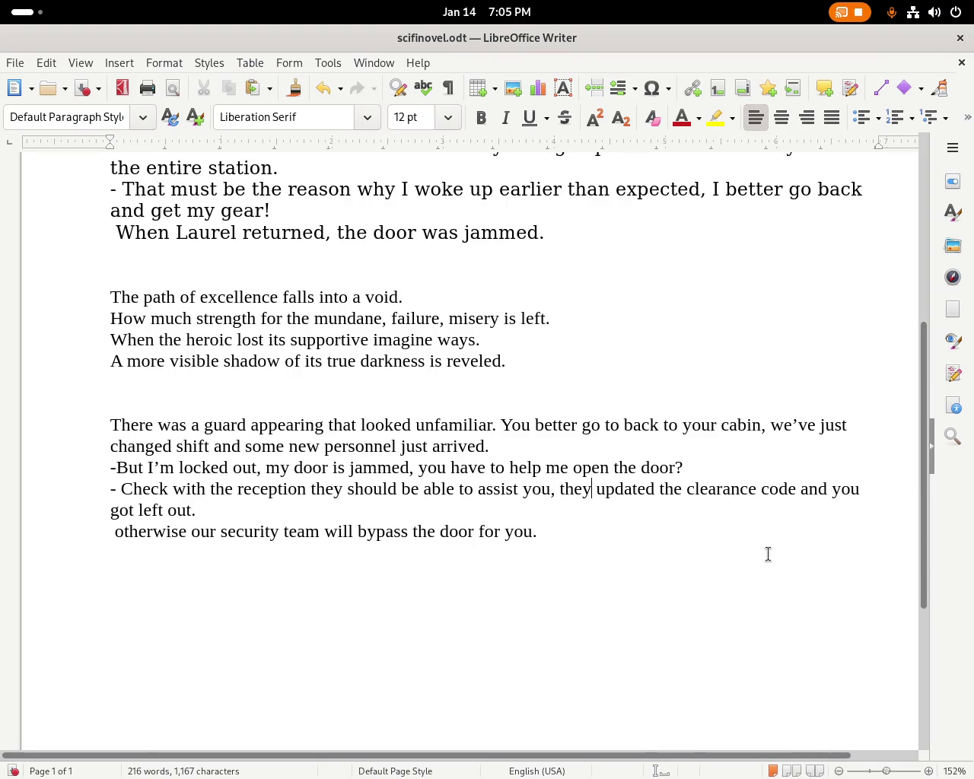
{"action": "type", "text": "'ve"}
{"action": "type", "text": " probably"}
{"action": "key", "text": "Right"}
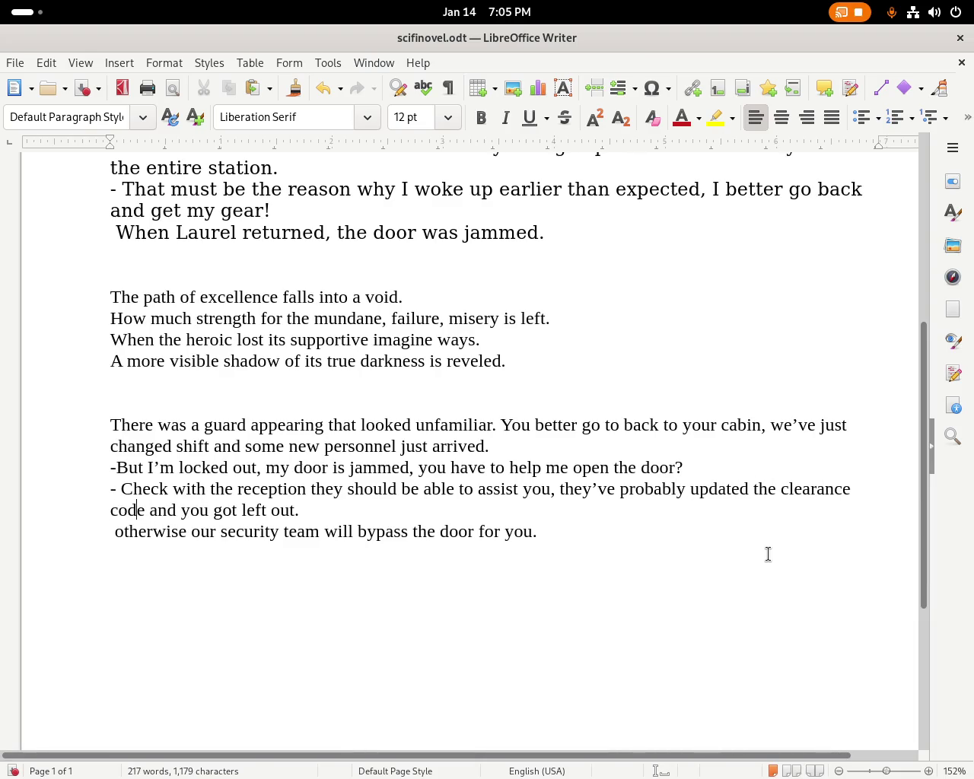
{"action": "key", "text": "Right"}
{"action": "type", "text": "s"}
{"action": "key", "text": "Right"}
{"action": "key", "text": "Right"}
{"action": "key", "text": "Right"}
{"action": "key", "text": "Right"}
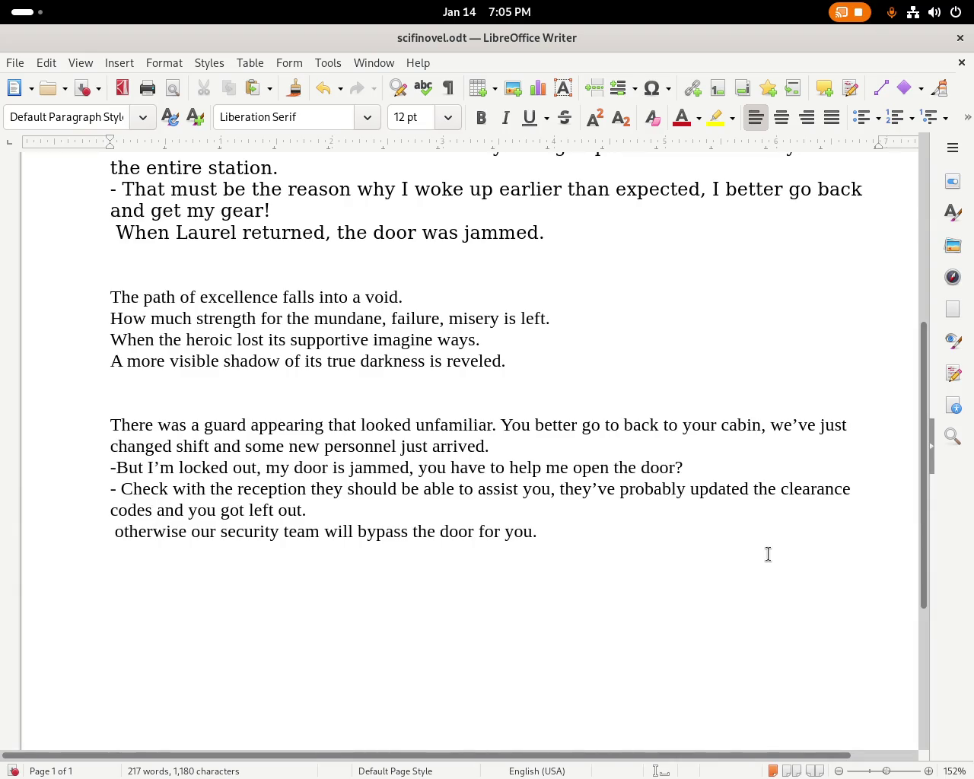
{"action": "key", "text": "Delete"}
{"action": "key", "text": "Delete"}
{"action": "key", "text": "Delete"}
{"action": "key", "text": "Delete"}
{"action": "type", "text": "locked"}
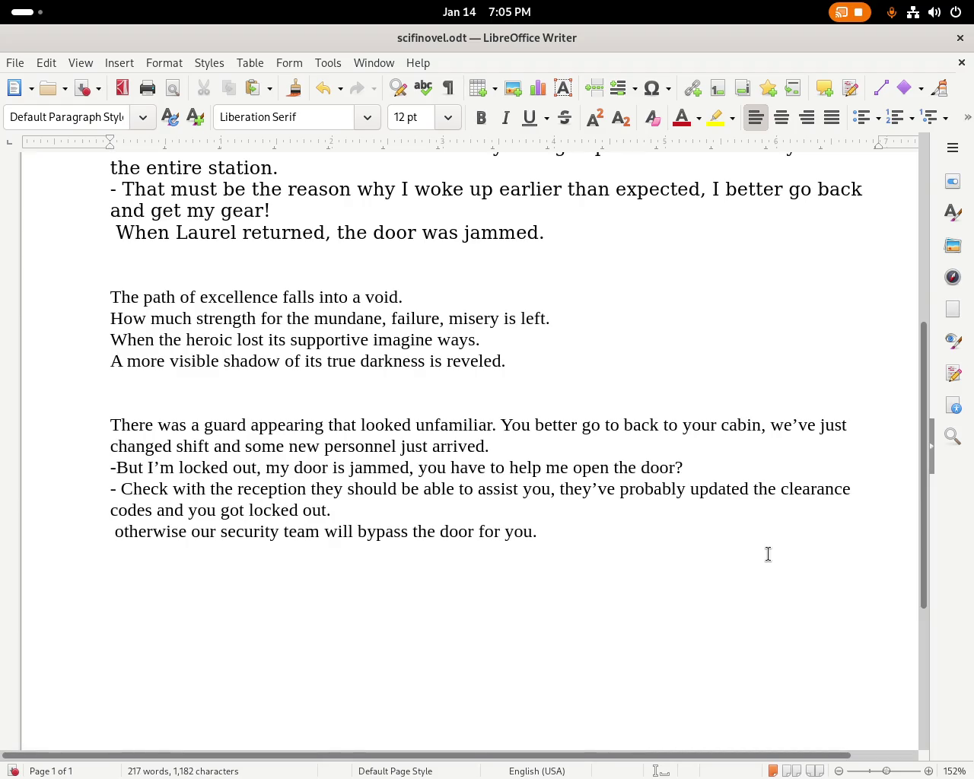
Join the 'otherwise' line back onto the sentence and capitalise it as 'Otherwise'.
{"action": "left_click", "coordinate": [455, 517]}
{"action": "key", "text": "Delete"}
{"action": "key", "text": "Right"}
{"action": "key", "text": "Delete"}
{"action": "type", "text": "O"}
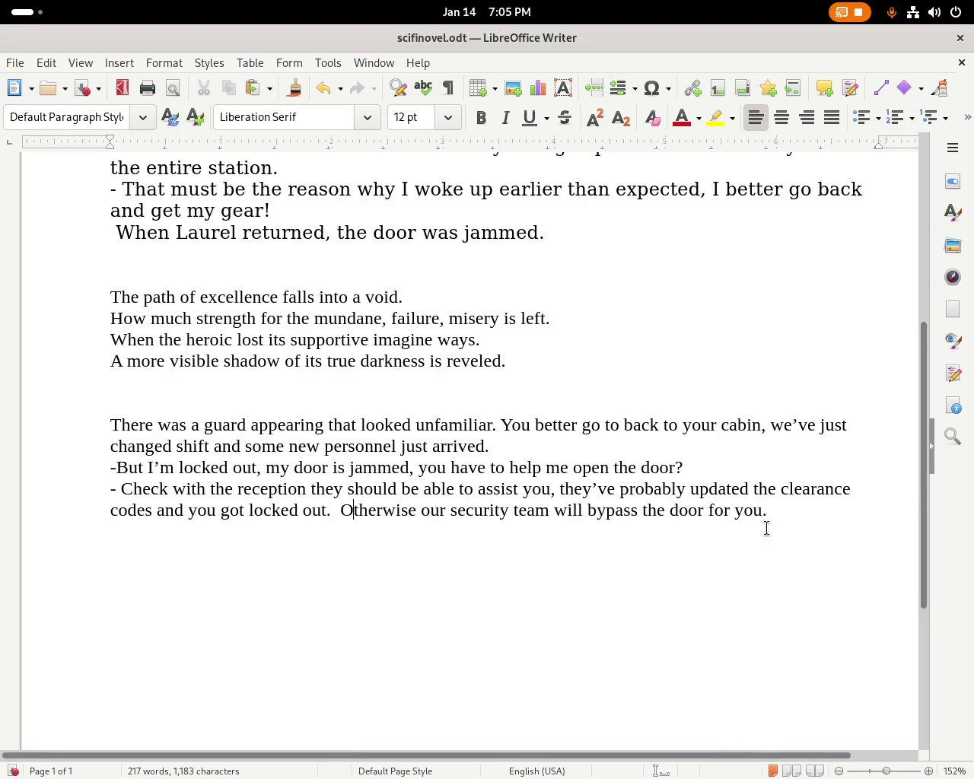
{"action": "key", "text": "super"}
{"action": "left_click", "coordinate": [706, 455]}
Add ', for your shift tomorrow' after 'cabin' in the guard's line.
{"action": "left_click", "coordinate": [761, 425]}
{"action": "type", "text": ","}
{"action": "type", "text": "for your shift tomorrow"}
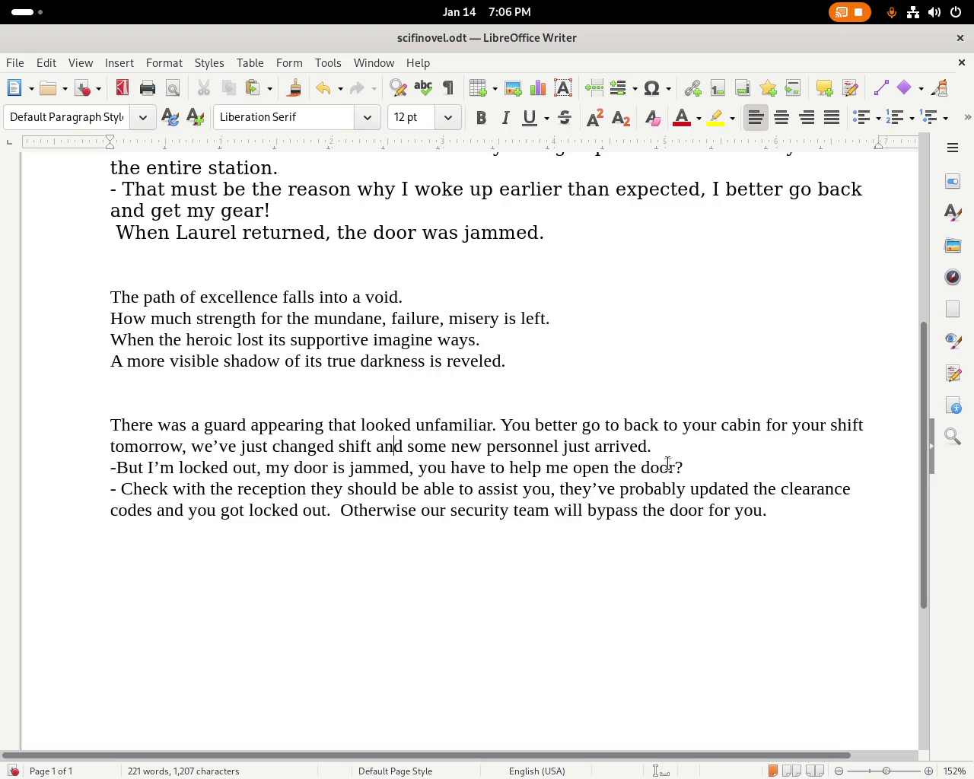
Replace 'we've just changed shift and' with 'there's just' and change 'arrived' to 'arriving and older leaving'.
{"action": "key", "text": "BackSpace"}
{"action": "key", "text": "BackSpace"}
{"action": "key", "text": "BackSpace"}
{"action": "key", "text": "BackSpace"}
{"action": "key", "text": "BackSpace"}
{"action": "key", "text": "BackSpace"}
{"action": "key", "text": "BackSpace"}
{"action": "key", "text": "BackSpace"}
{"action": "key", "text": "BackSpace"}
{"action": "key", "text": "BackSpace"}
{"action": "type", "text": "there's jus"}
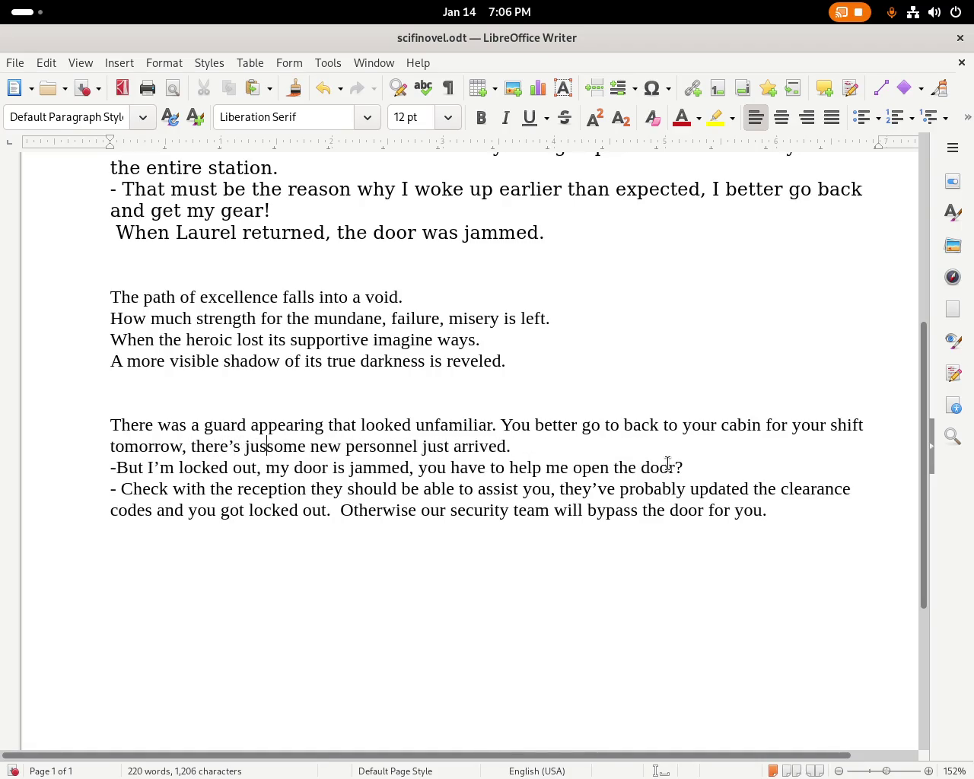
{"action": "type", "text": "t"}
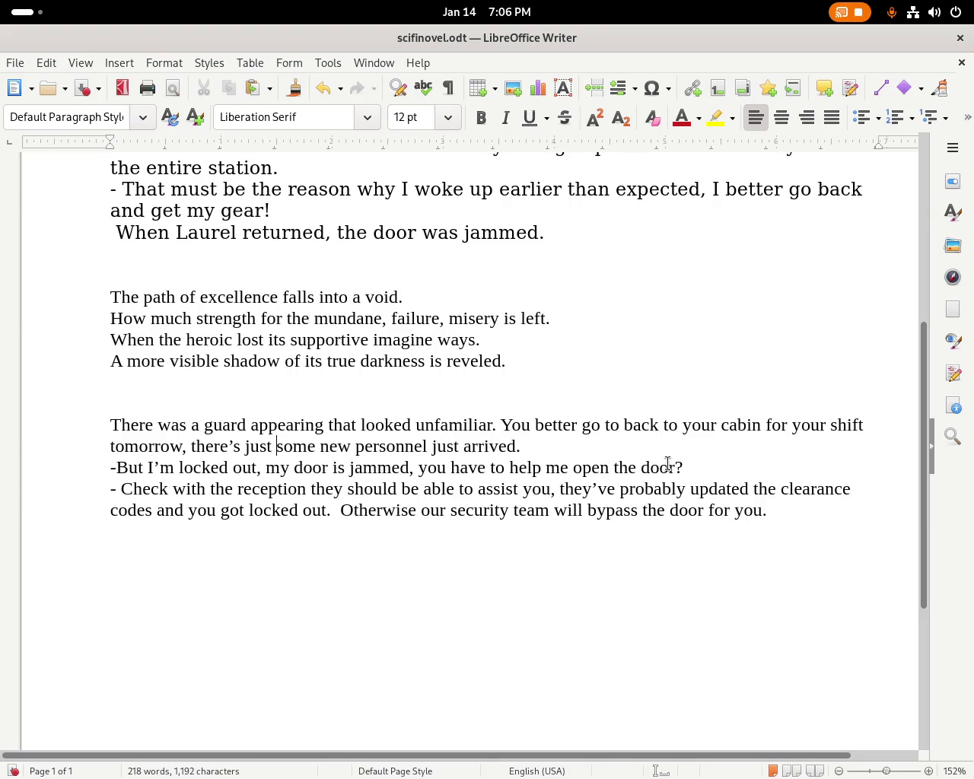
{"action": "double_click", "coordinate": [446, 454]}
{"action": "key", "text": "BackSpace"}
{"action": "key", "text": "Delete"}
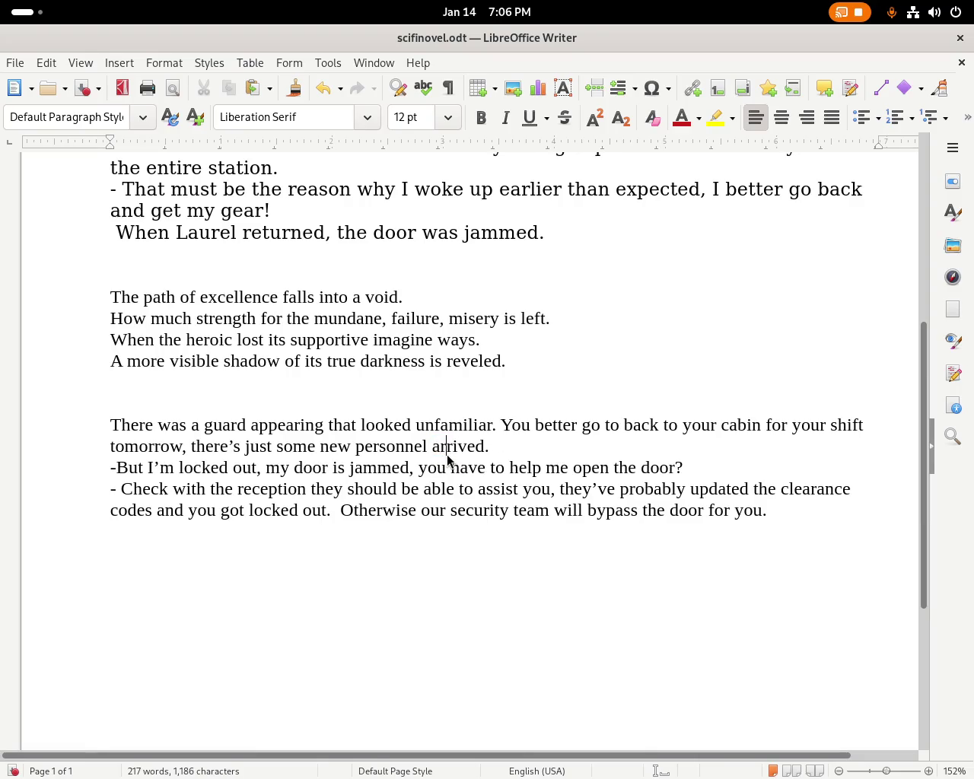
{"action": "key", "text": "BackSpace"}
{"action": "key", "text": "BackSpace"}
{"action": "type", "text": "ing and"}
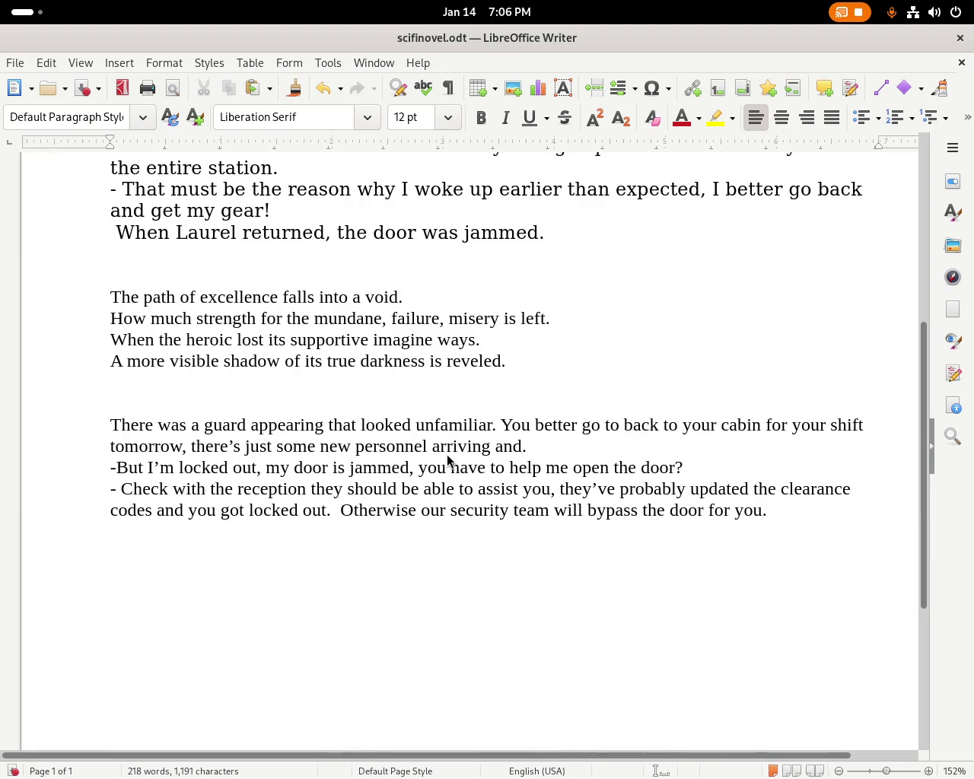
{"action": "type", "text": "older leaving"}
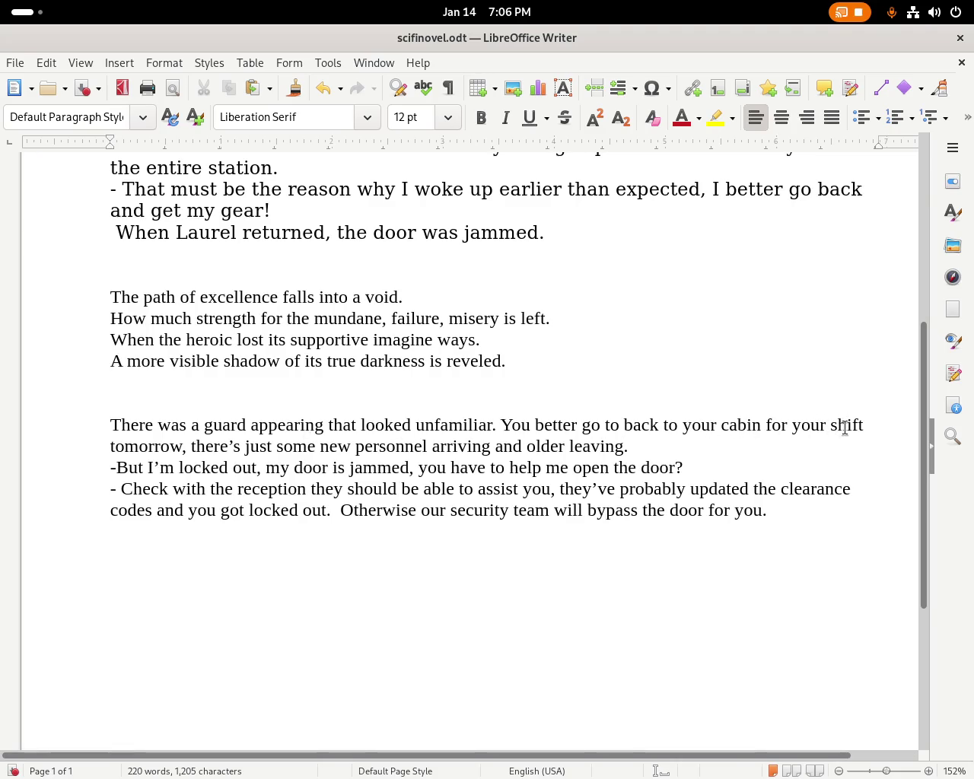
{"action": "left_click", "coordinate": [230, 446]}
End the sentence with a period after 'tomorrow' and start the next one with 'We got'.
{"action": "key", "text": "Left"}
{"action": "key", "text": "Left"}
{"action": "key", "text": "Left"}
{"action": "key", "text": "BackSpace"}
{"action": "type", "text": "-"}
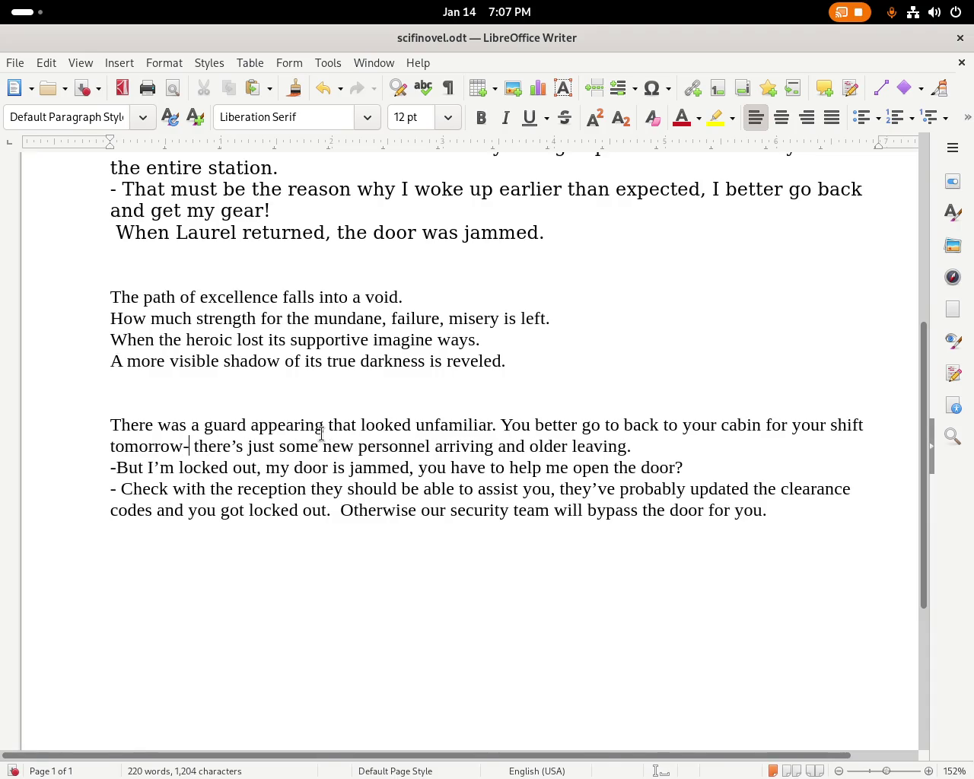
{"action": "key", "text": "BackSpace"}
{"action": "type", "text": "."}
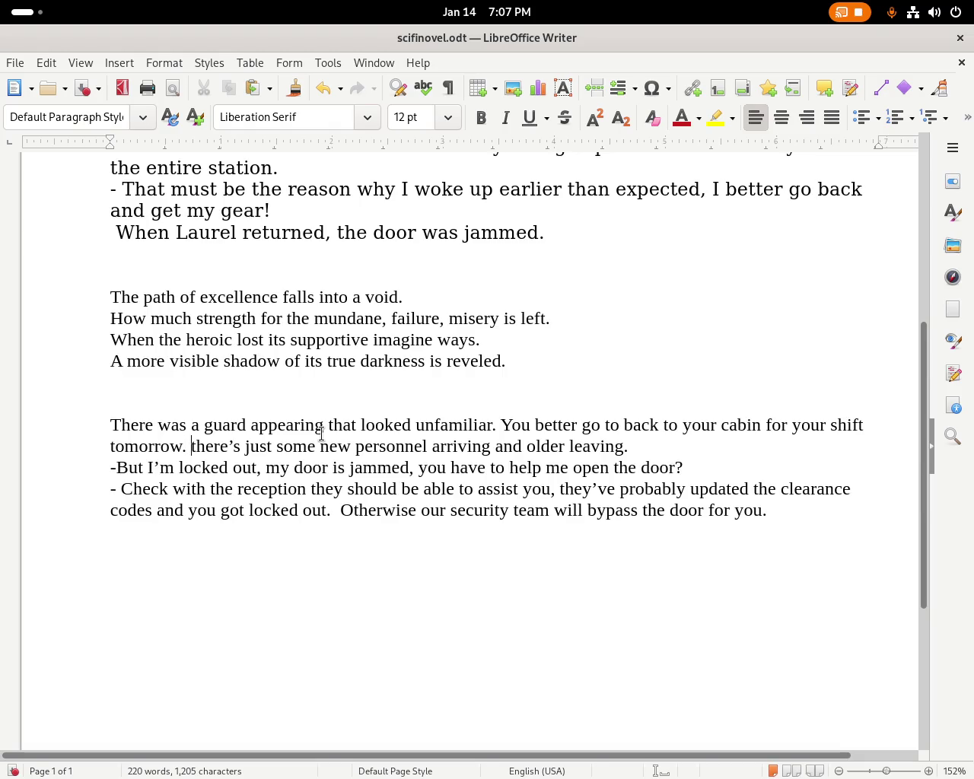
{"action": "key", "text": "Delete"}
{"action": "key", "text": "Delete"}
{"action": "key", "text": "Delete"}
{"action": "key", "text": "Delete"}
{"action": "key", "text": "Delete"}
{"action": "key", "text": "Delete"}
{"action": "key", "text": "Delete"}
{"action": "key", "text": "Delete"}
{"action": "key", "text": "Delete"}
{"action": "key", "text": "Delete"}
{"action": "key", "text": "Delete"}
{"action": "type", "text": "We got"}
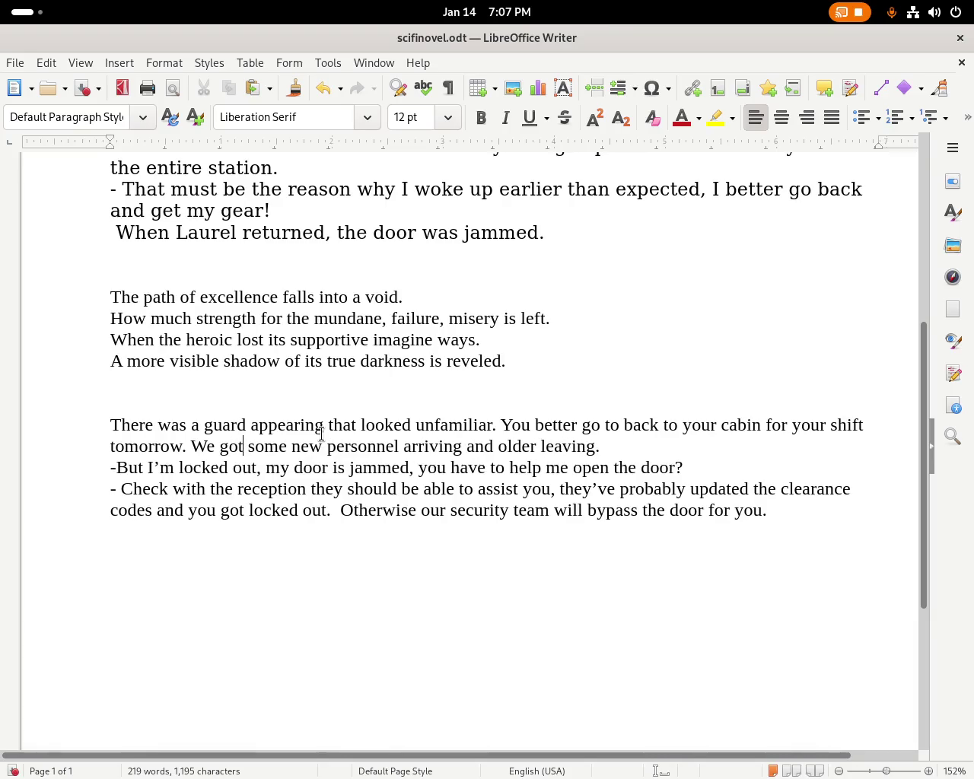
Change 'leaving' to 'just left' and insert 'can you' into Laurel's plea to open the door.
{"action": "key", "text": "Right"}
{"action": "key", "text": "Right"}
{"action": "key", "text": "Right"}
{"action": "key", "text": "Right"}
{"action": "key", "text": "Right"}
{"action": "key", "text": "Right"}
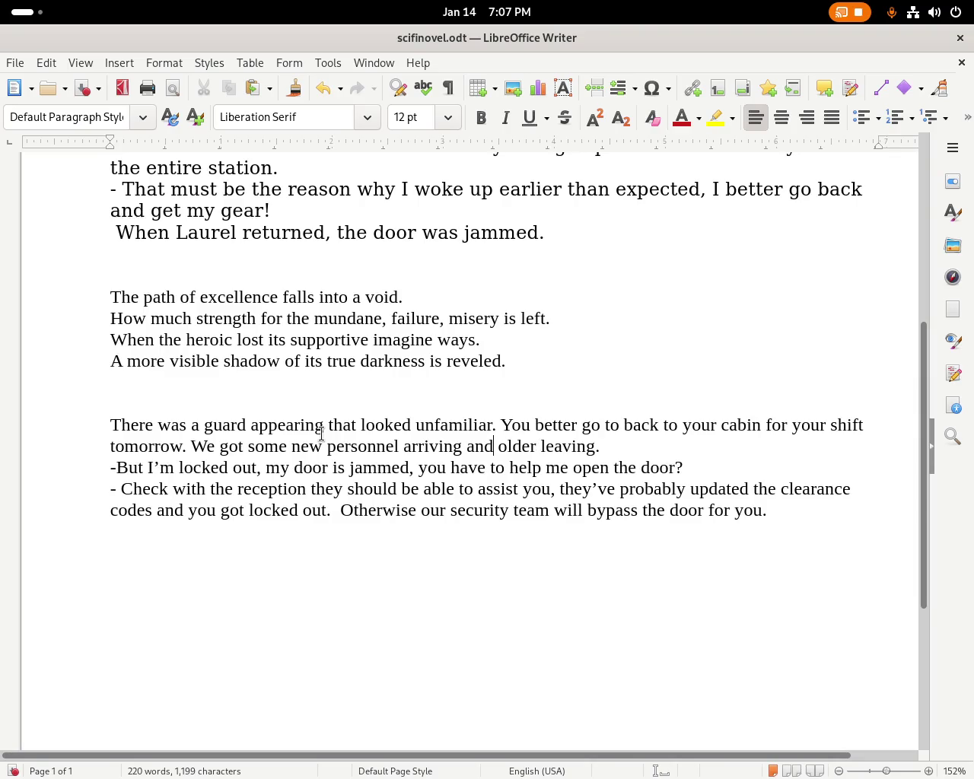
{"action": "key", "text": "Right"}
{"action": "key", "text": "Right"}
{"action": "key", "text": "Right"}
{"action": "key", "text": "Left"}
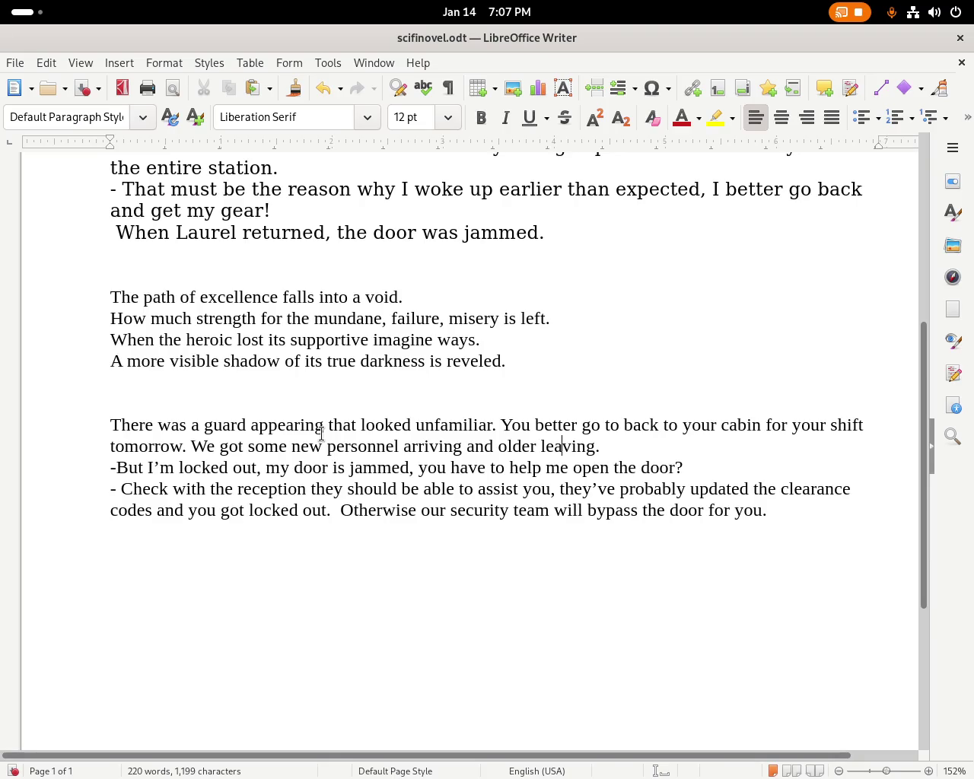
{"action": "type", "text": "just"}
{"action": "key", "text": "Delete"}
{"action": "key", "text": "Delete"}
{"action": "key", "text": "Delete"}
{"action": "key", "text": "Delete"}
{"action": "type", "text": "ft"}
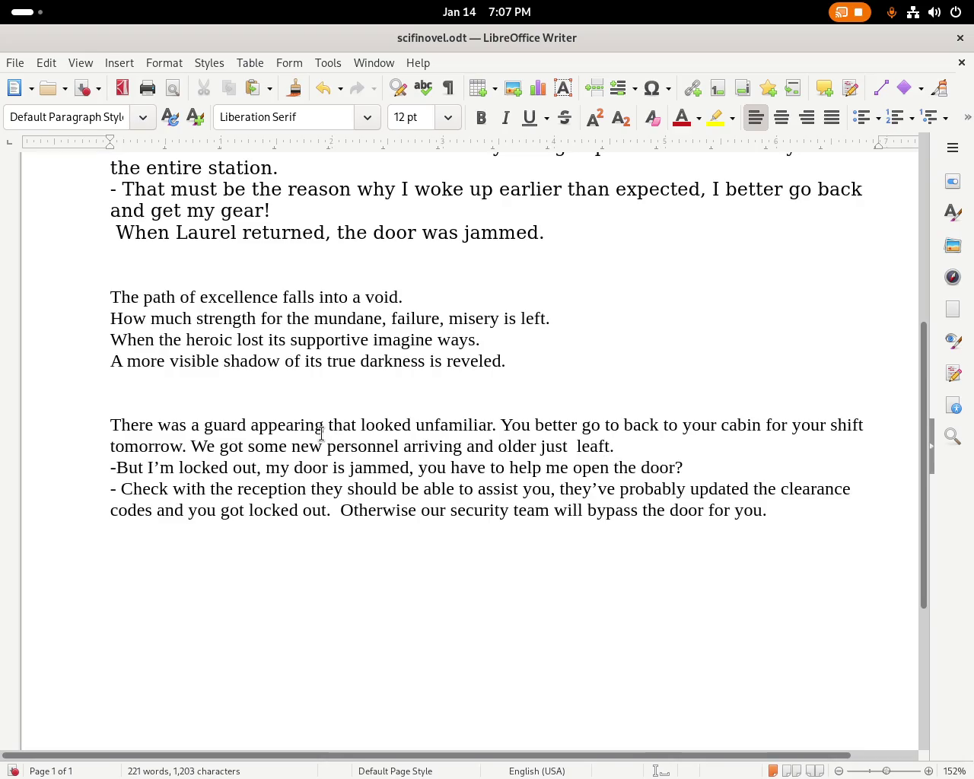
{"action": "key", "text": "Delete"}
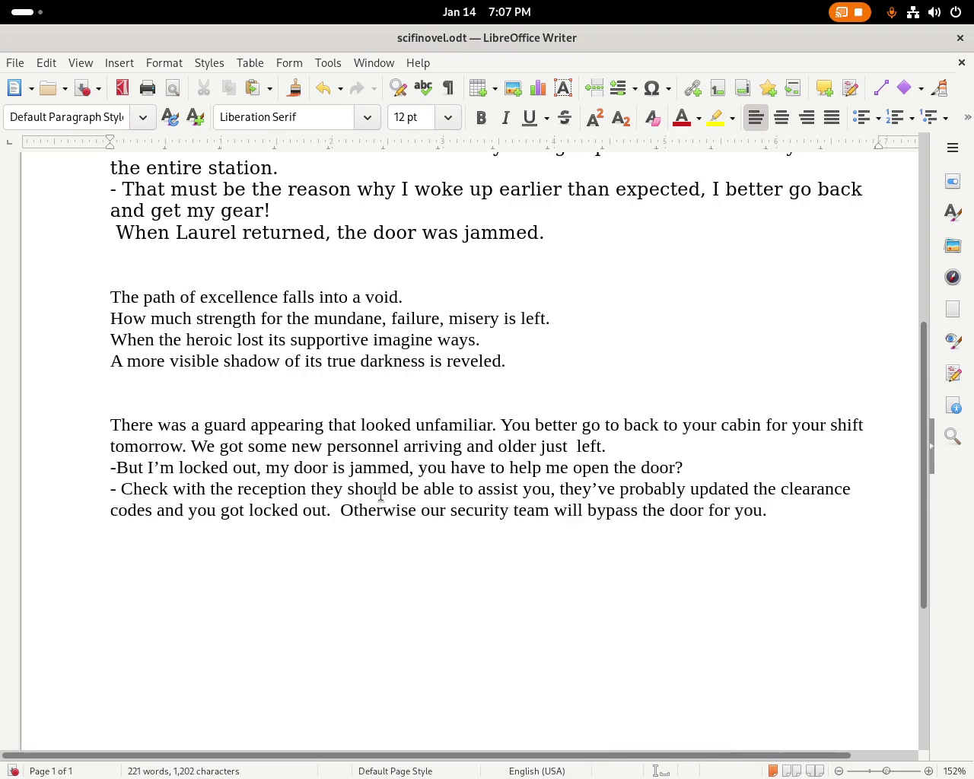
{"action": "left_click", "coordinate": [427, 468]}
{"action": "type", "text": "can you"}
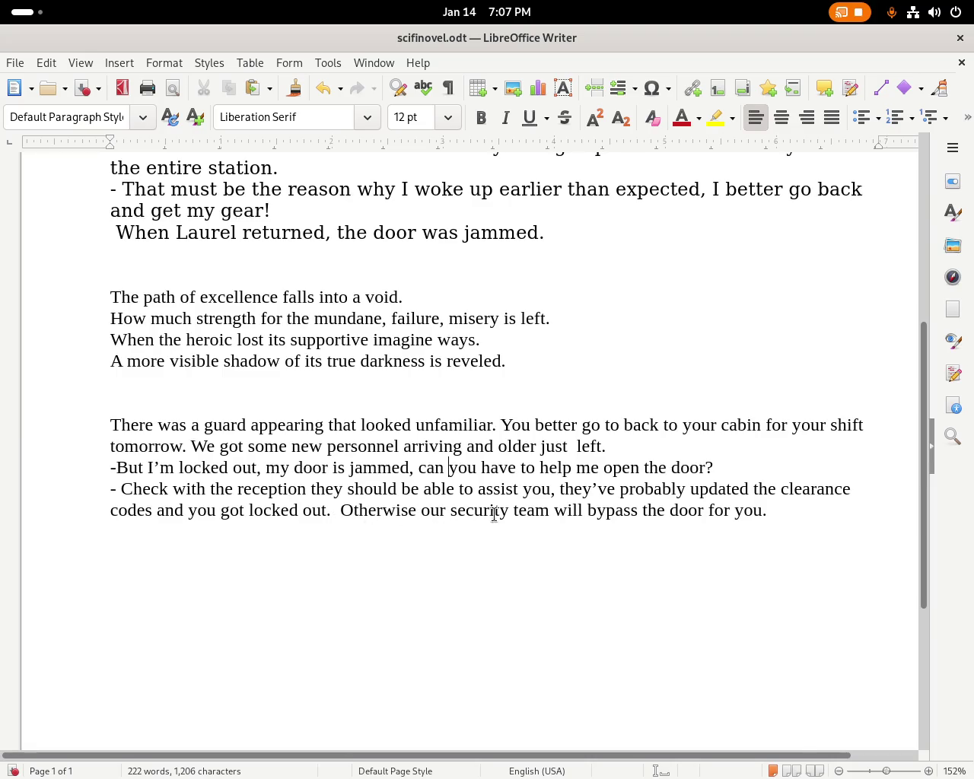
{"action": "left_click", "coordinate": [796, 517]}
{"action": "key", "text": "super"}
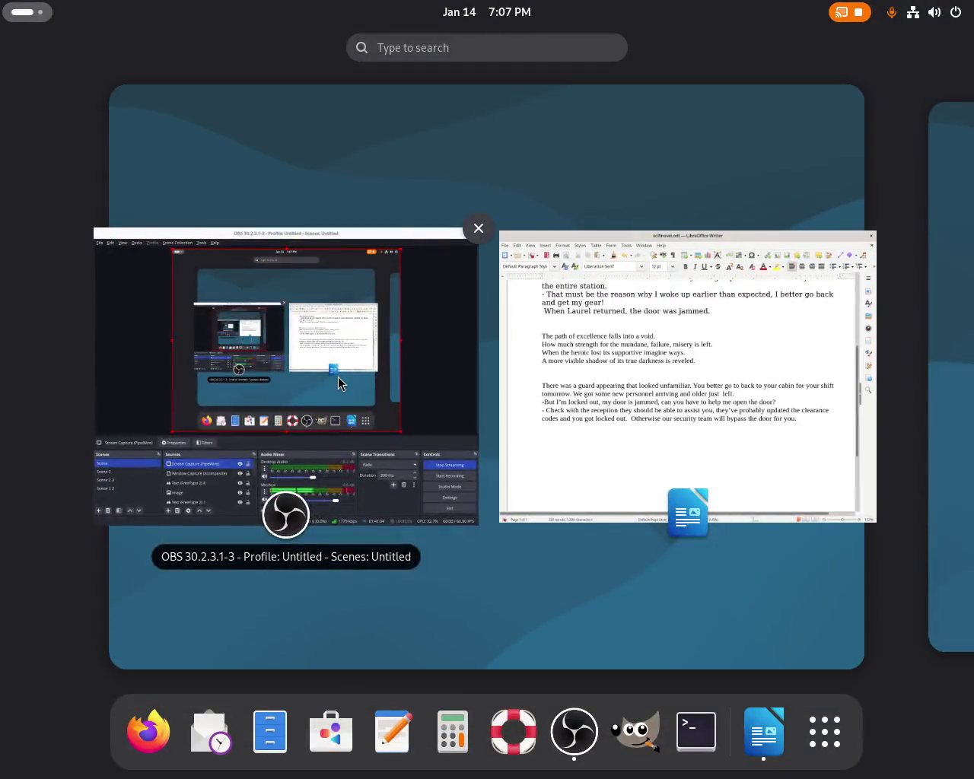
{"action": "left_click", "coordinate": [672, 416]}
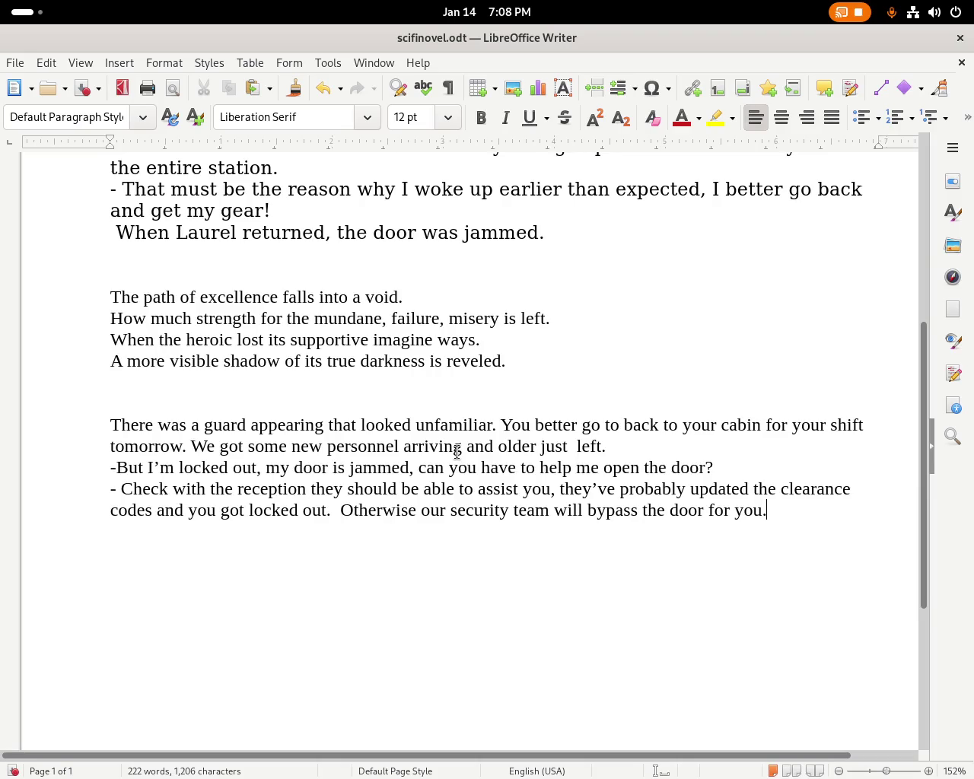
Replace 'older' with 'some' and remove the doubled space before 'left'.
{"action": "left_click", "coordinate": [498, 447]}
{"action": "key", "text": "Delete"}
{"action": "key", "text": "Delete"}
{"action": "key", "text": "Delete"}
{"action": "key", "text": "Delete"}
{"action": "key", "text": "Delete"}
{"action": "type", "text": "some u"}
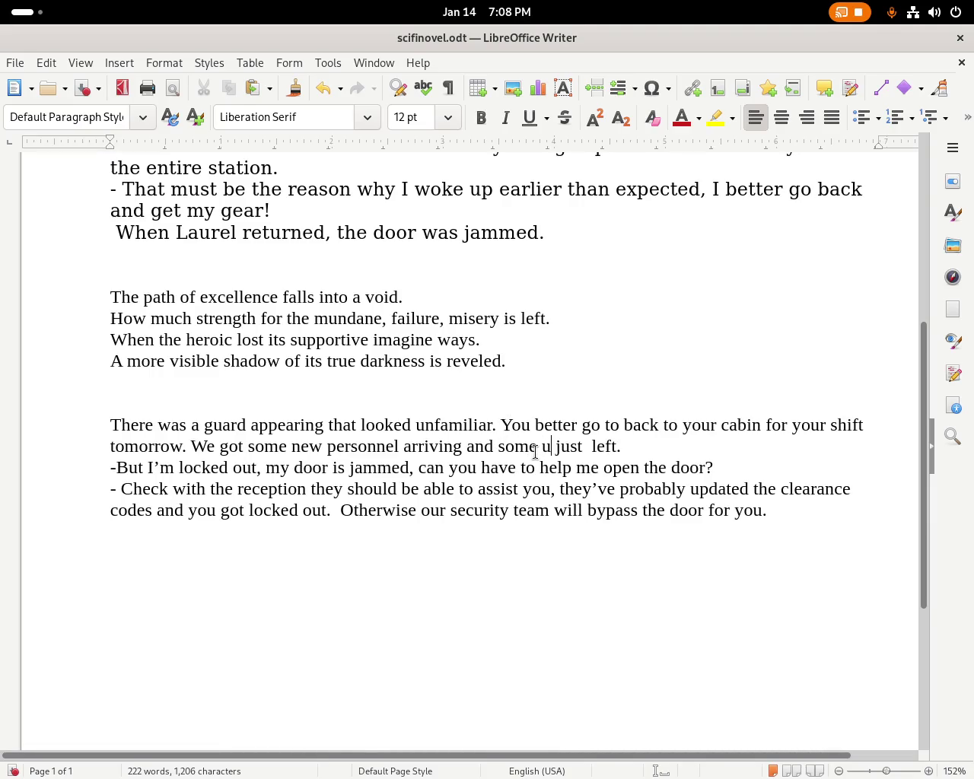
{"action": "key", "text": "BackSpace"}
{"action": "key", "text": "Delete"}
{"action": "key", "text": "Right"}
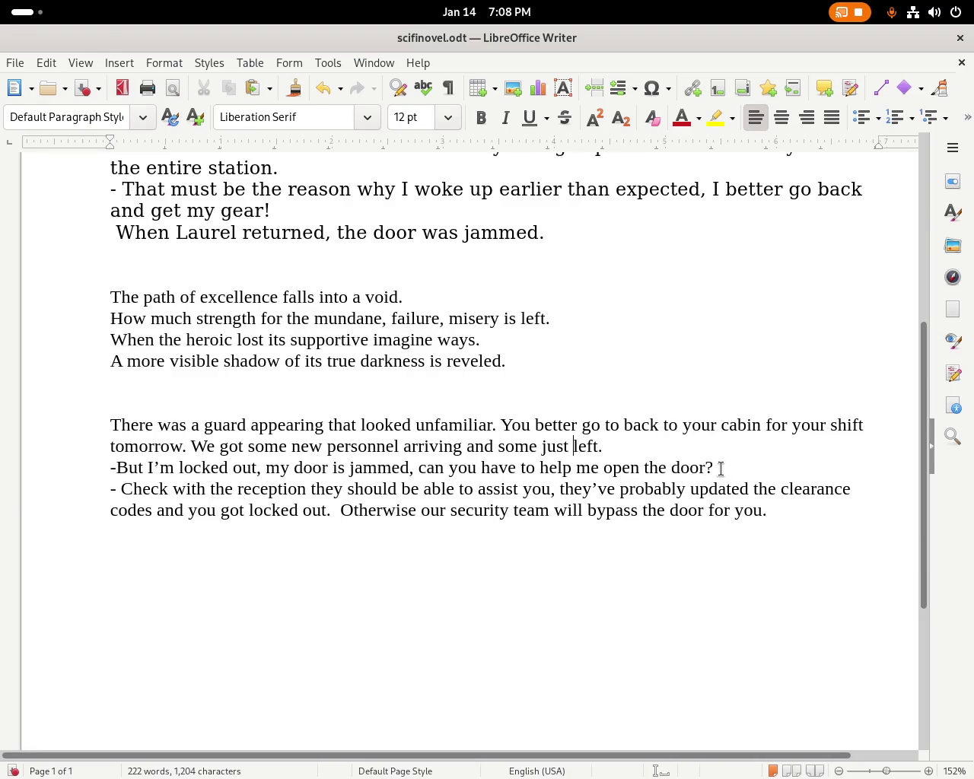
Add 'Laurel asked.' after 'door?'.
{"action": "left_click", "coordinate": [750, 466]}
{"action": "type", "text": "urel A"}
{"action": "key", "text": "BackSpace"}
{"action": "type", "text": "asked."}
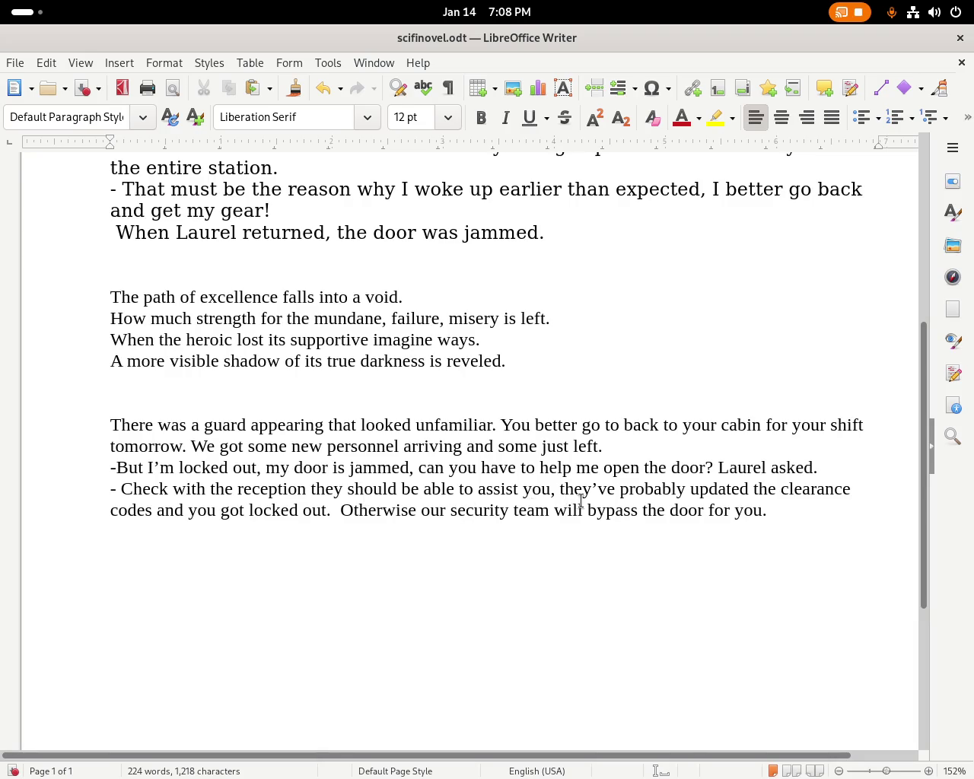
Change the comma after 'assist you' to a period and capitalise 'They've'.
{"action": "left_click", "coordinate": [556, 491]}
{"action": "key", "text": "BackSpace"}
{"action": "type", "text": "."}
{"action": "key", "text": "Delete"}
{"action": "type", "text": "T"}
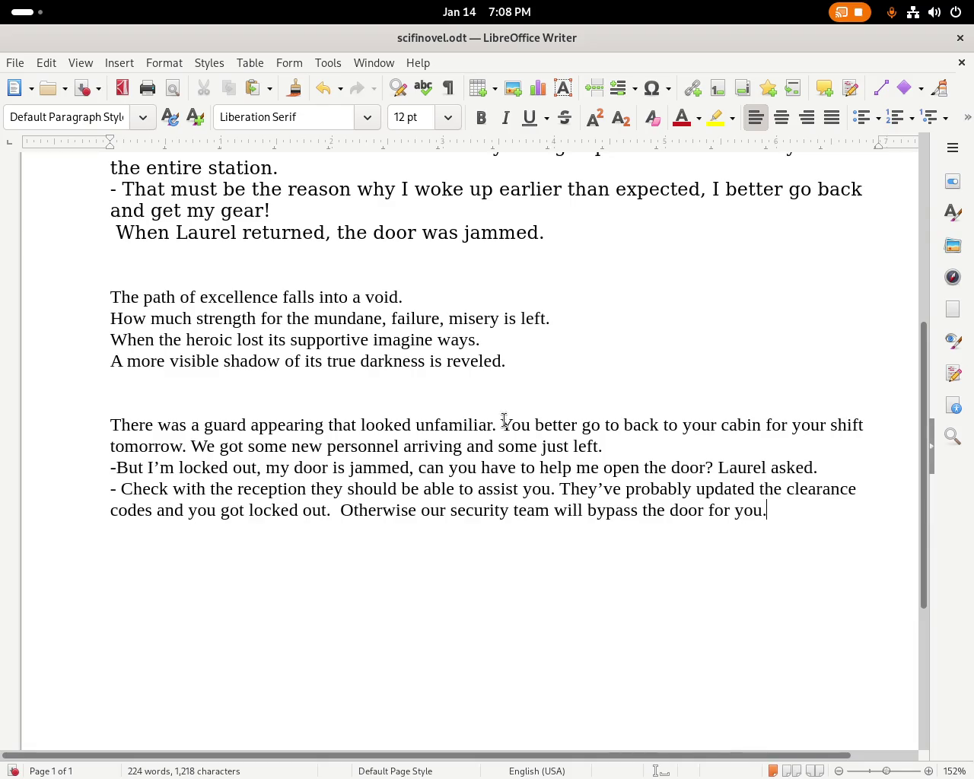
{"action": "left_click_drag", "start_coordinate": [927, 479], "coordinate": [950, 316]}
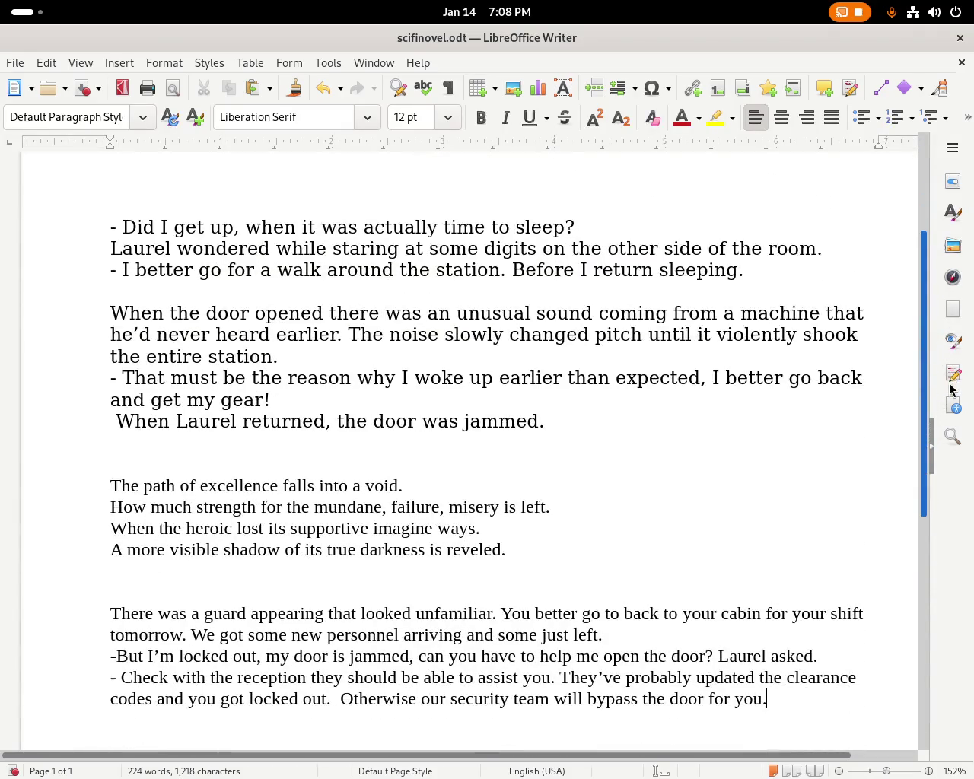
Below the guard dialogue, type a draft line 'Thinkin you understood made you fummel'.
{"action": "key", "text": "super"}
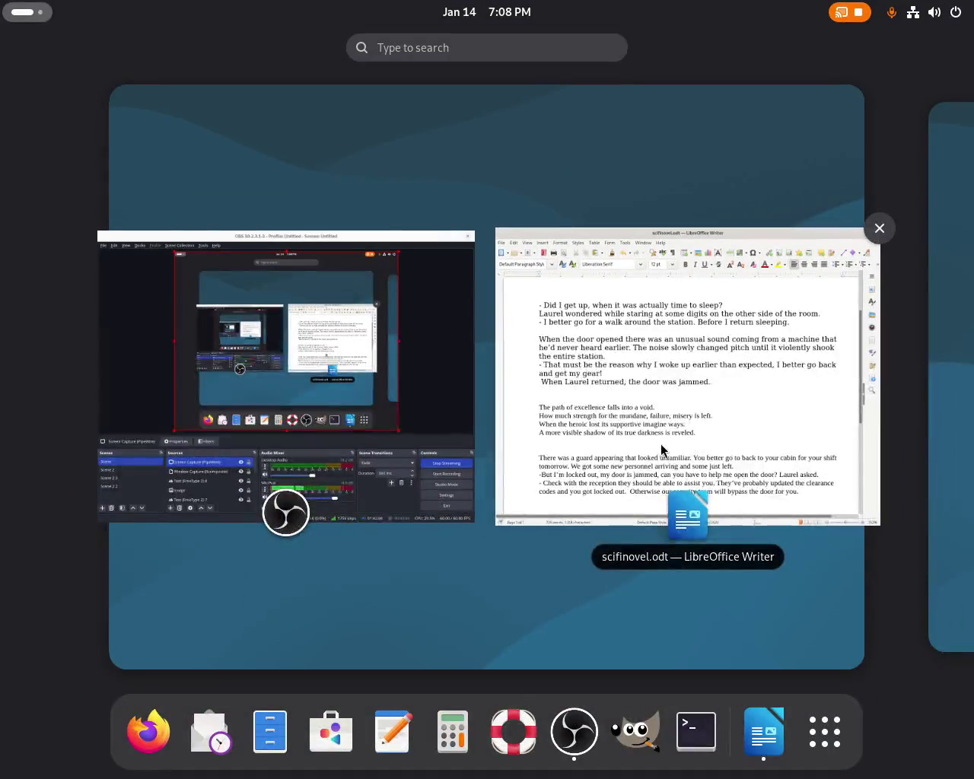
{"action": "left_click", "coordinate": [661, 444]}
{"action": "left_click_drag", "start_coordinate": [924, 445], "coordinate": [895, 600]}
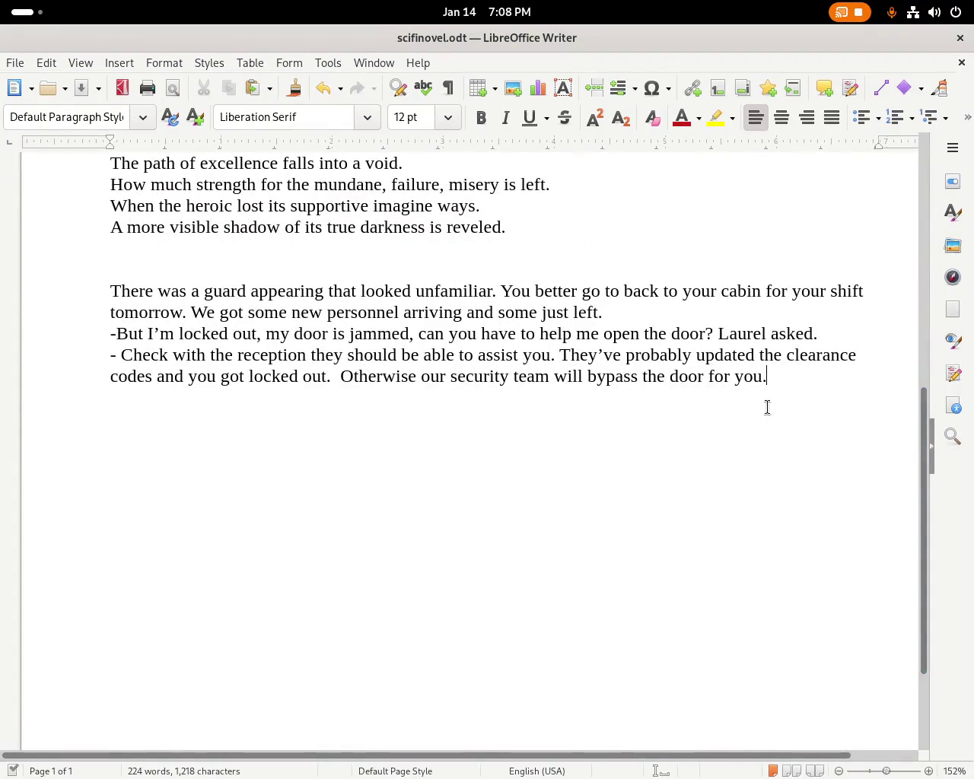
{"action": "type", "text": "You"}
{"action": "key", "text": "BackSpace"}
{"action": "key", "text": "BackSpace"}
{"action": "key", "text": "BackSpace"}
{"action": "type", "text": "Yo"}
{"action": "key", "text": "BackSpace"}
{"action": "key", "text": "BackSpace"}
{"action": "type", "text": "Think"}
{"action": "key", "text": "BackSpace"}
{"action": "type", "text": "nkin you au"}
{"action": "key", "text": "BackSpace"}
{"action": "key", "text": "BackSpace"}
{"action": "type", "text": "understood made"}
{"action": "type", "text": "de"}
{"action": "type", "text": "you"}
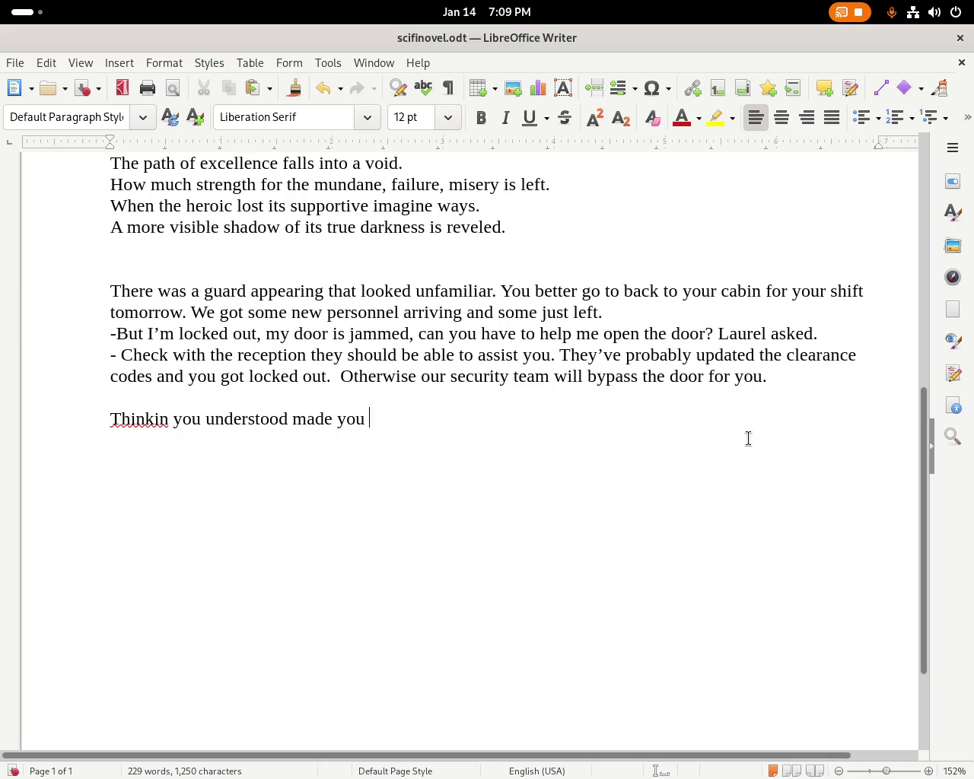
{"action": "type", "text": "ummel"}
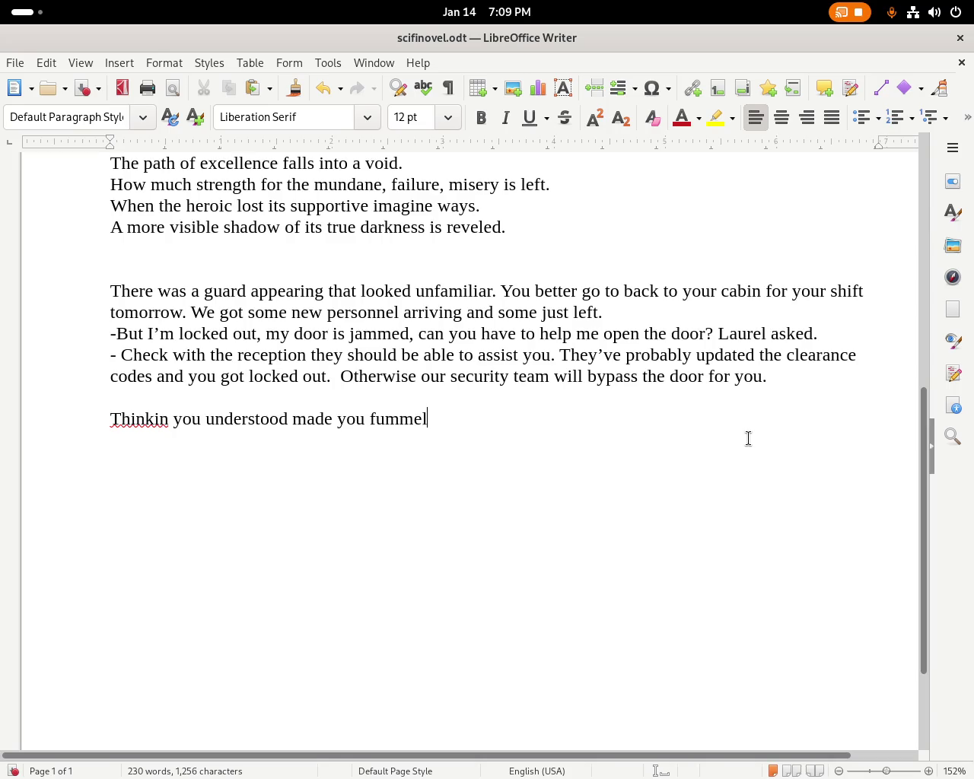
Replace the unrecognised word 'fummel' with 'tumble'.
{"action": "key", "text": "super"}
{"action": "left_click", "coordinate": [735, 443]}
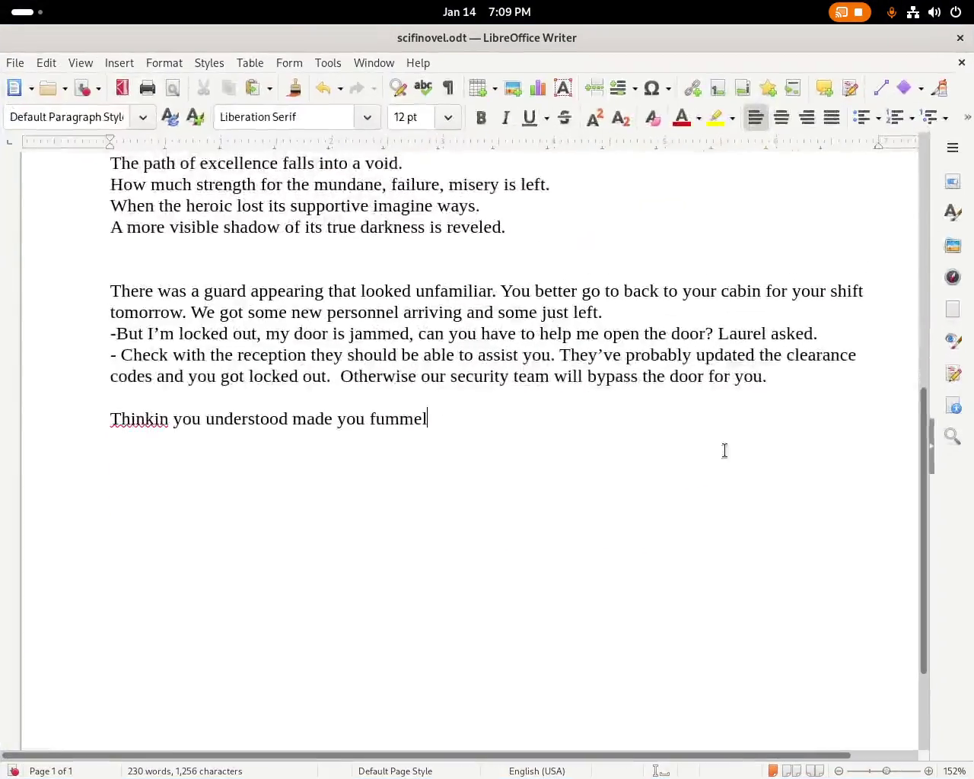
{"action": "right_click", "coordinate": [412, 421]}
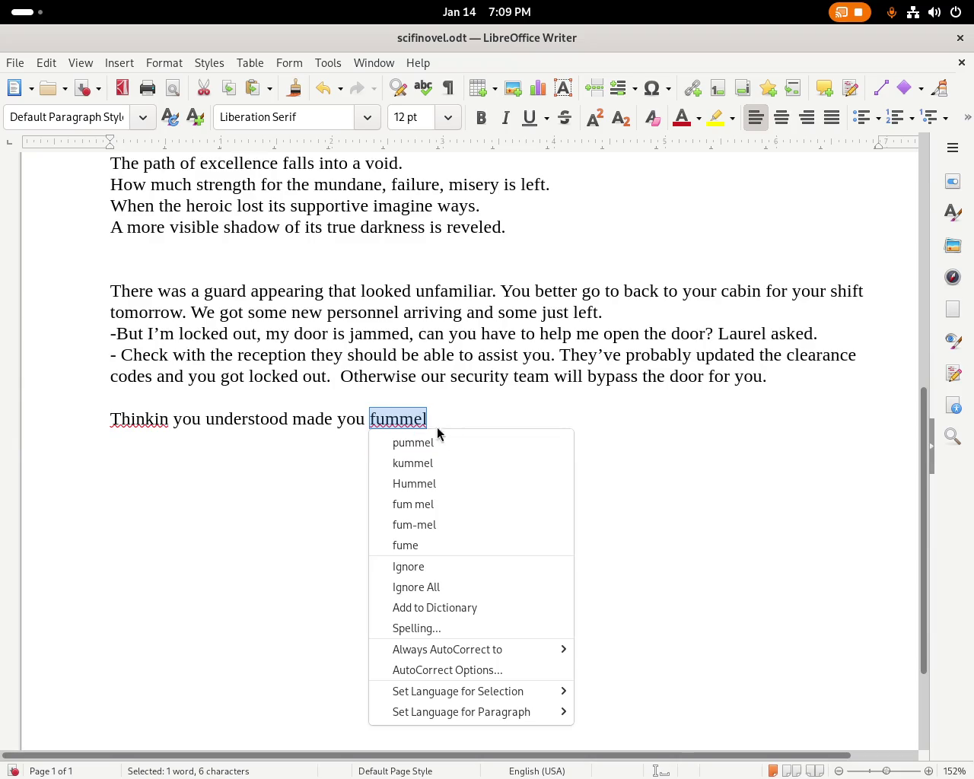
{"action": "key", "text": "Escape"}
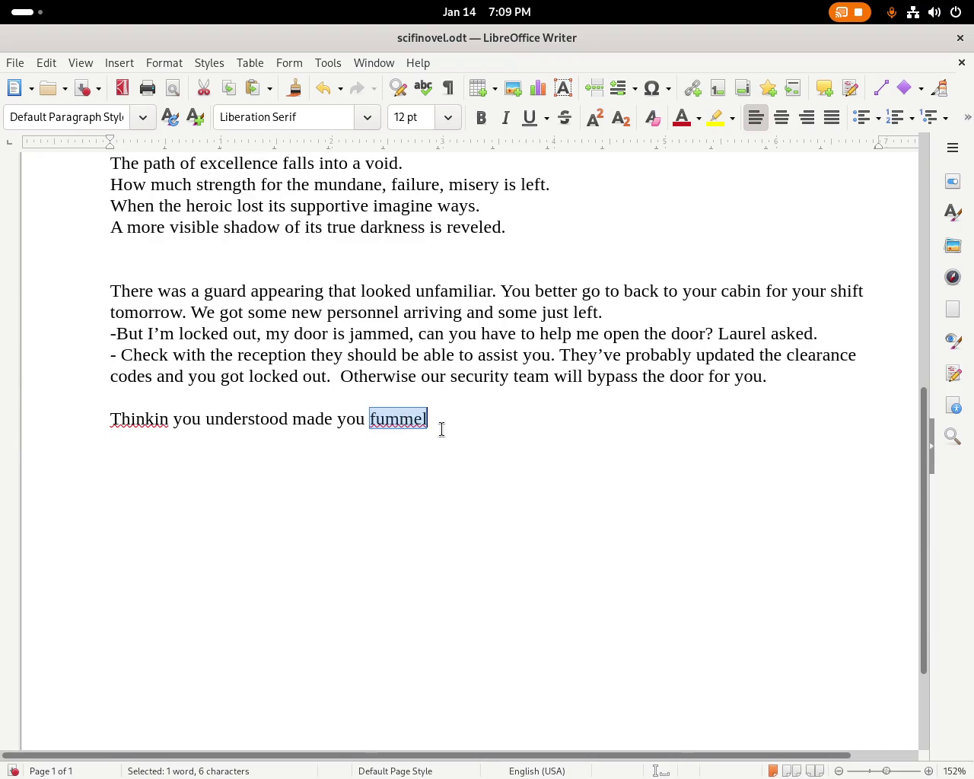
{"action": "key", "text": "BackSpace"}
{"action": "type", "text": "tubme"}
{"action": "key", "text": "BackSpace"}
{"action": "key", "text": "BackSpace"}
{"action": "key", "text": "BackSpace"}
{"action": "type", "text": "mbl"}
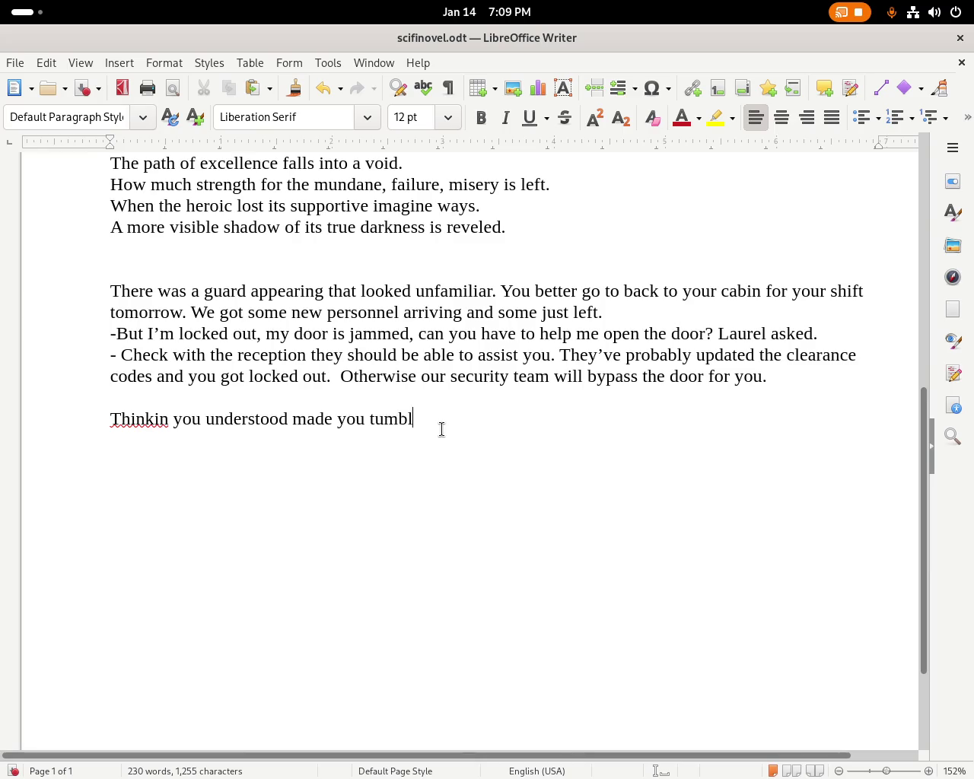
Change 'tumble' to 'slip'.
{"action": "right_click", "coordinate": [389, 426]}
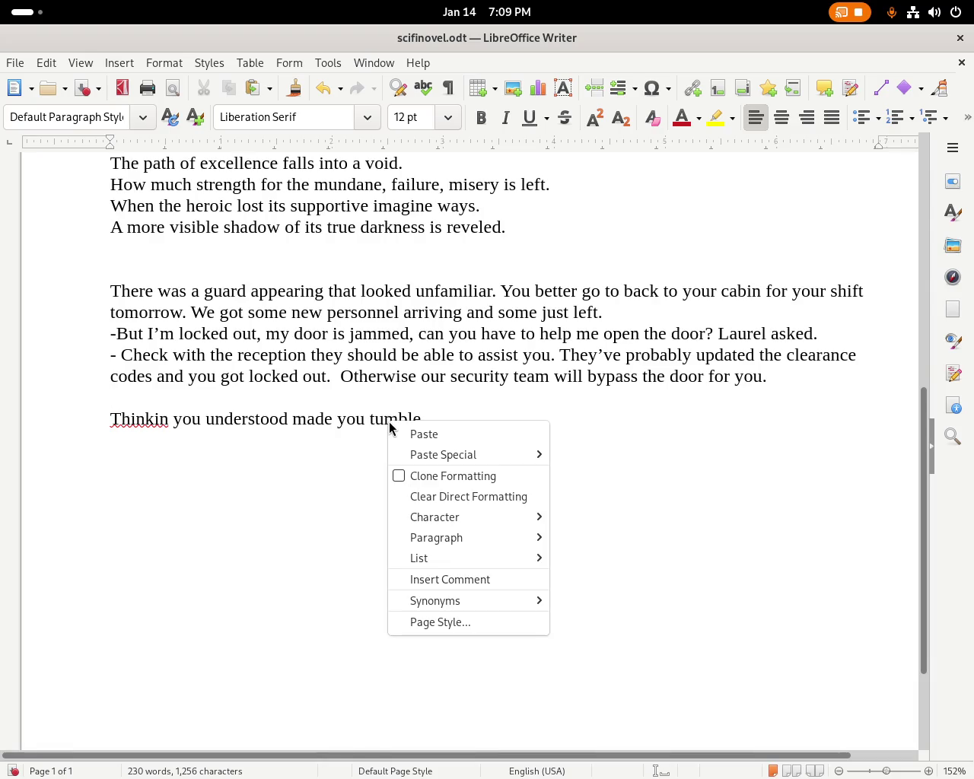
{"action": "left_click", "coordinate": [396, 418]}
{"action": "right_click", "coordinate": [396, 417]}
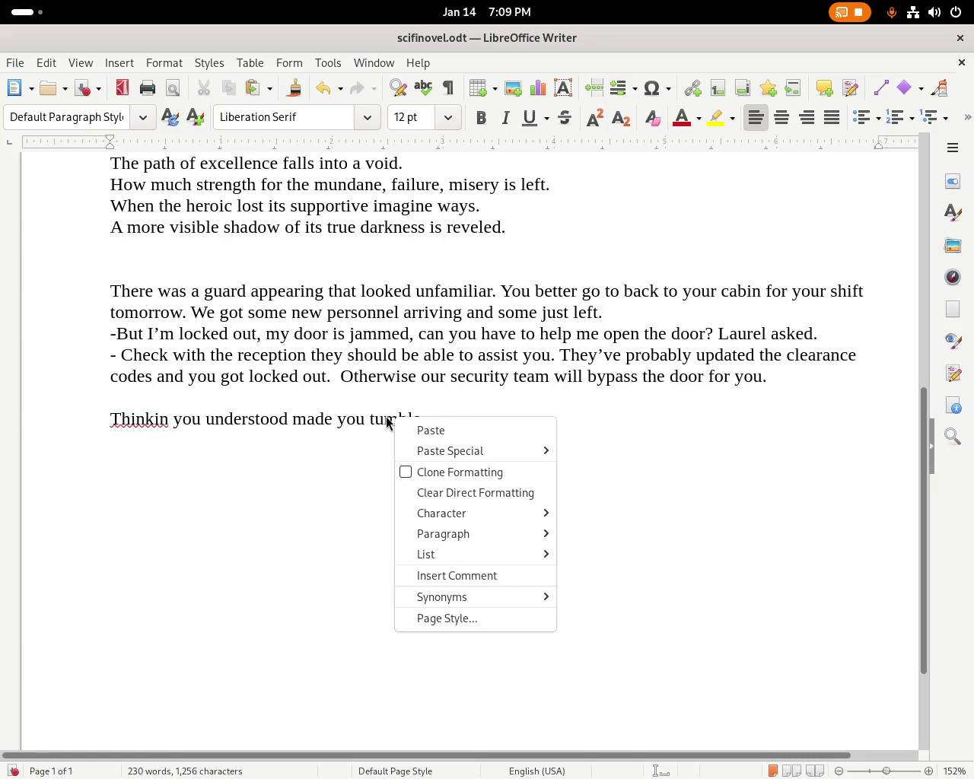
{"action": "left_click", "coordinate": [384, 420]}
{"action": "double_click", "coordinate": [385, 422]}
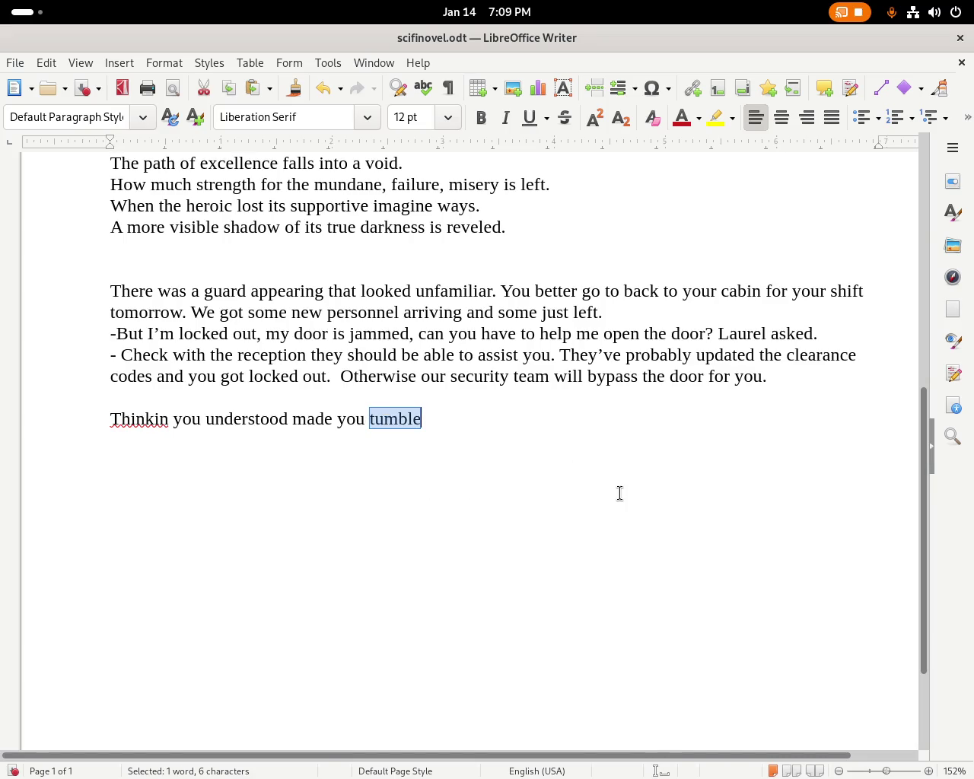
{"action": "type", "text": "sliå"}
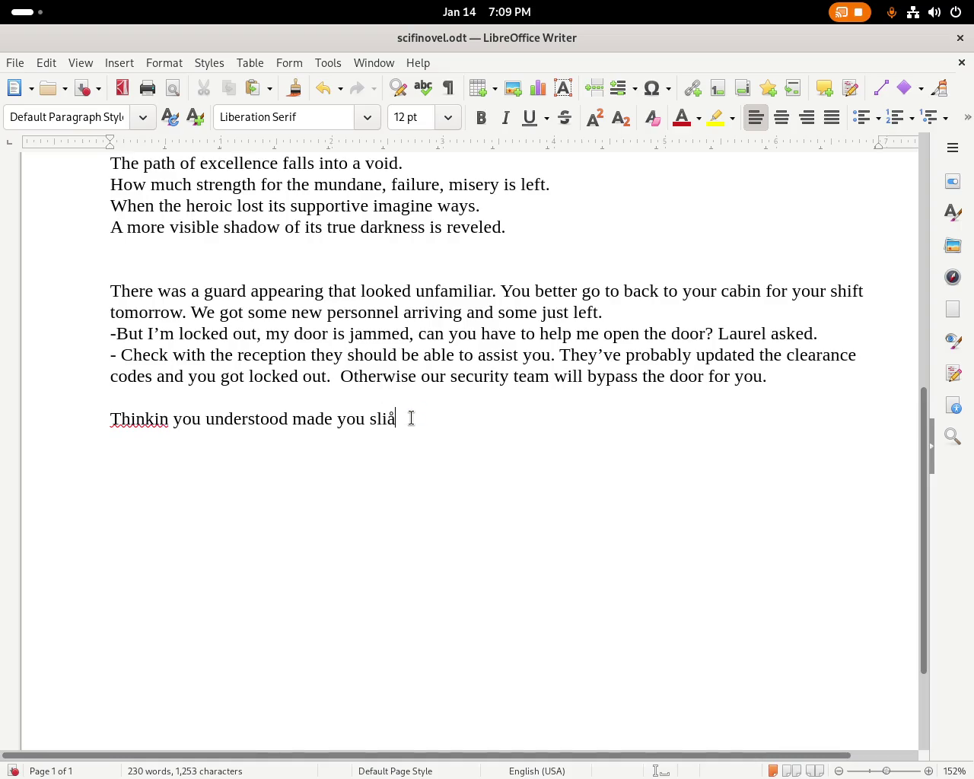
{"action": "key", "text": "BackSpace"}
{"action": "type", "text": "p"}
Correct 'Thinkin' to 'Thinking' at the start of the new line.
{"action": "double_click", "coordinate": [134, 419]}
{"action": "type", "text": "Thinking"}
{"action": "left_click", "coordinate": [429, 423]}
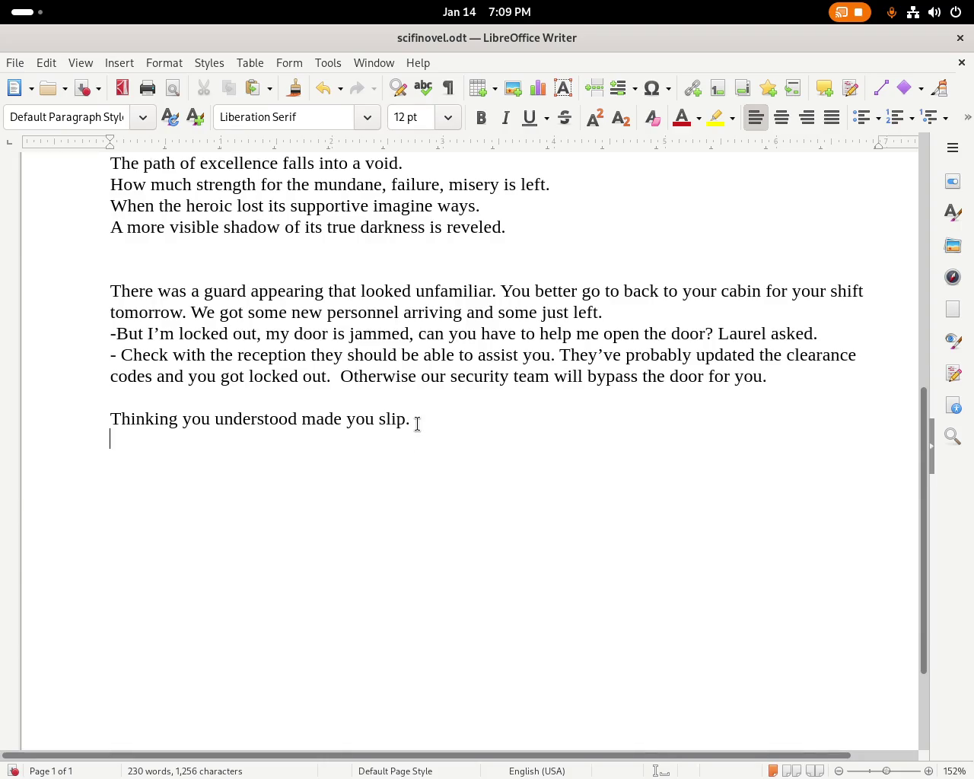
Replace the draft 'You're' line by typing 'Of such great distater.'.
{"action": "type", "text": "You're"}
{"action": "type", "text": "ip"}
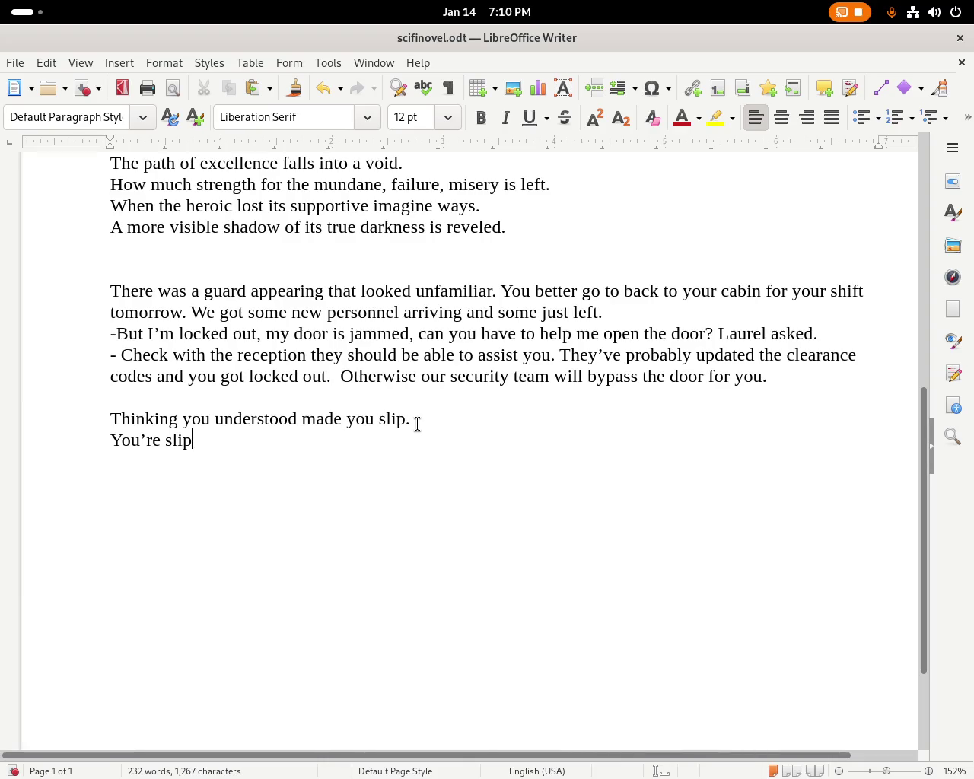
{"action": "key", "text": "BackSpace"}
{"action": "key", "text": "BackSpace"}
{"action": "key", "text": "BackSpace"}
{"action": "key", "text": "BackSpace"}
{"action": "key", "text": "BackSpace"}
{"action": "key", "text": "BackSpace"}
{"action": "key", "text": "BackSpace"}
{"action": "key", "text": "BackSpace"}
{"action": "key", "text": "BackSpace"}
{"action": "type", "text": "Of such great "}
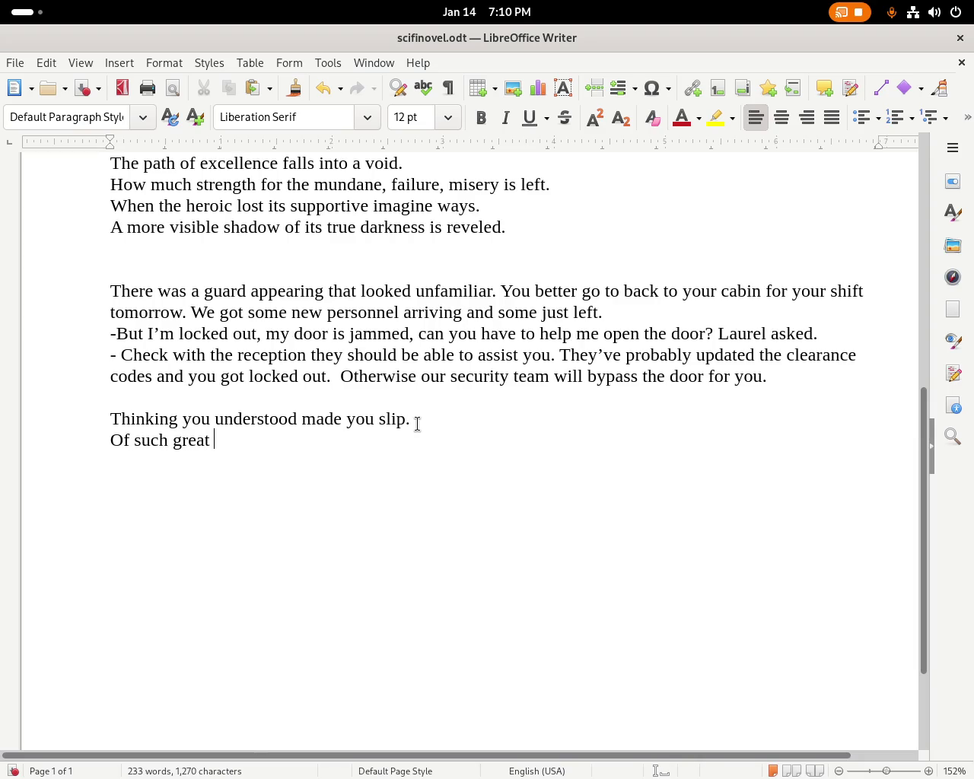
{"action": "type", "text": "distater."}
{"action": "key", "text": "BackSpace"}
{"action": "key", "text": "BackSpace"}
{"action": "key", "text": "BackSpace"}
{"action": "key", "text": "BackSpace"}
{"action": "key", "text": "BackSpace"}
{"action": "type", "text": "stater."}
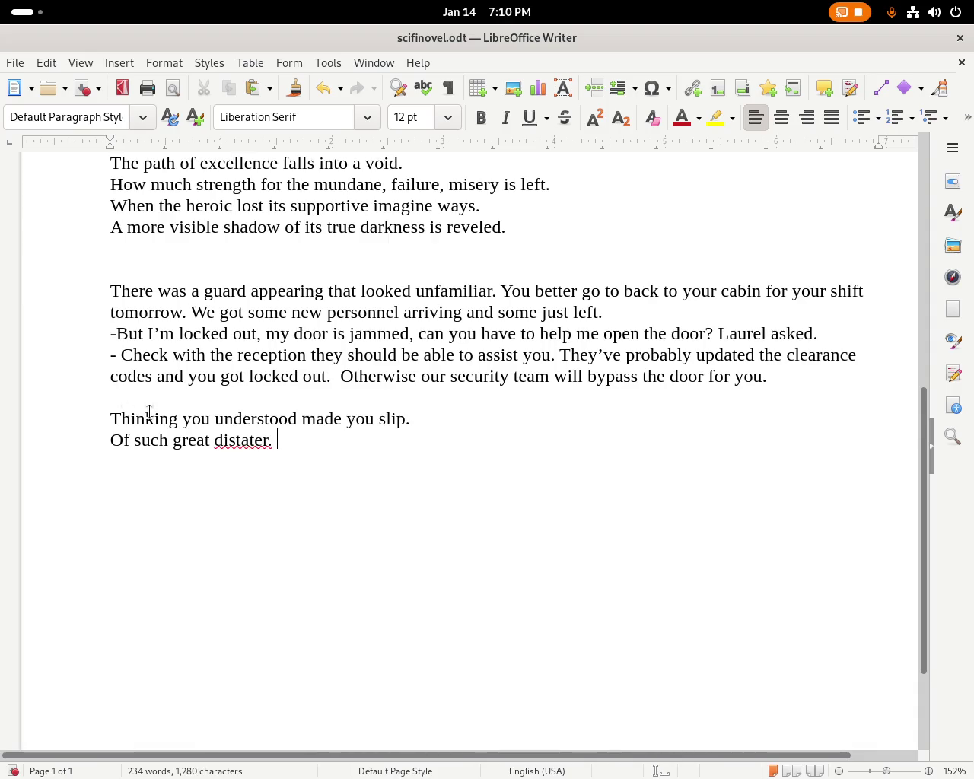
Correct the misspelling to 'disaster' via spelling suggestions and begin the next line with 'Until there'.
{"action": "right_click", "coordinate": [242, 440]}
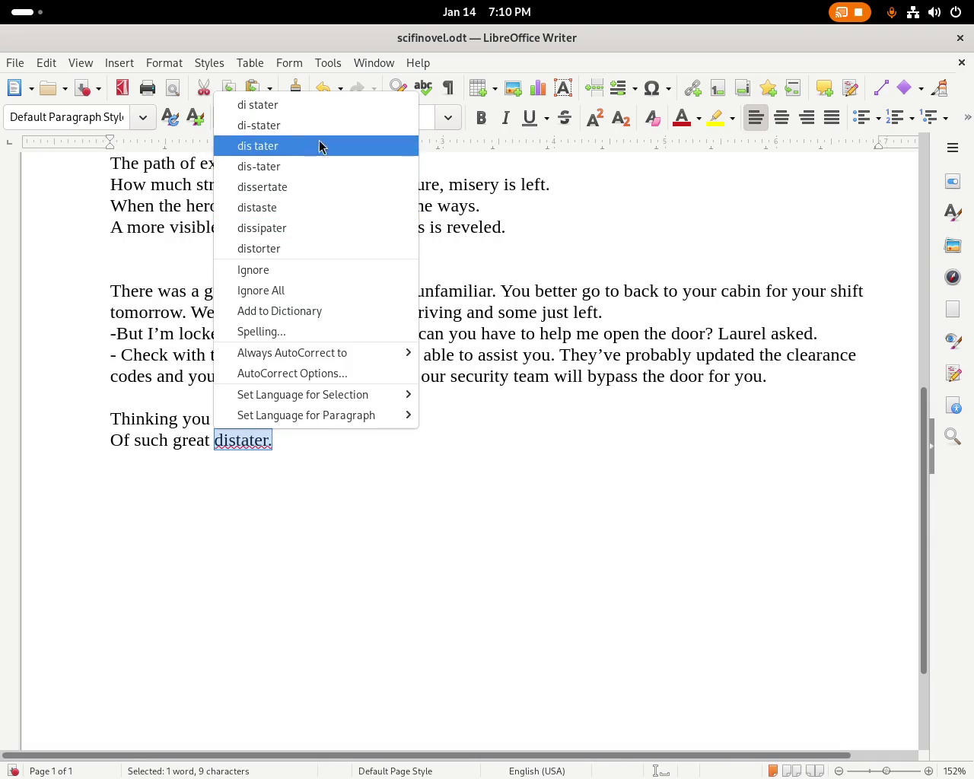
{"action": "left_click", "coordinate": [220, 438]}
{"action": "double_click", "coordinate": [235, 440]}
{"action": "type", "text": "distaster"}
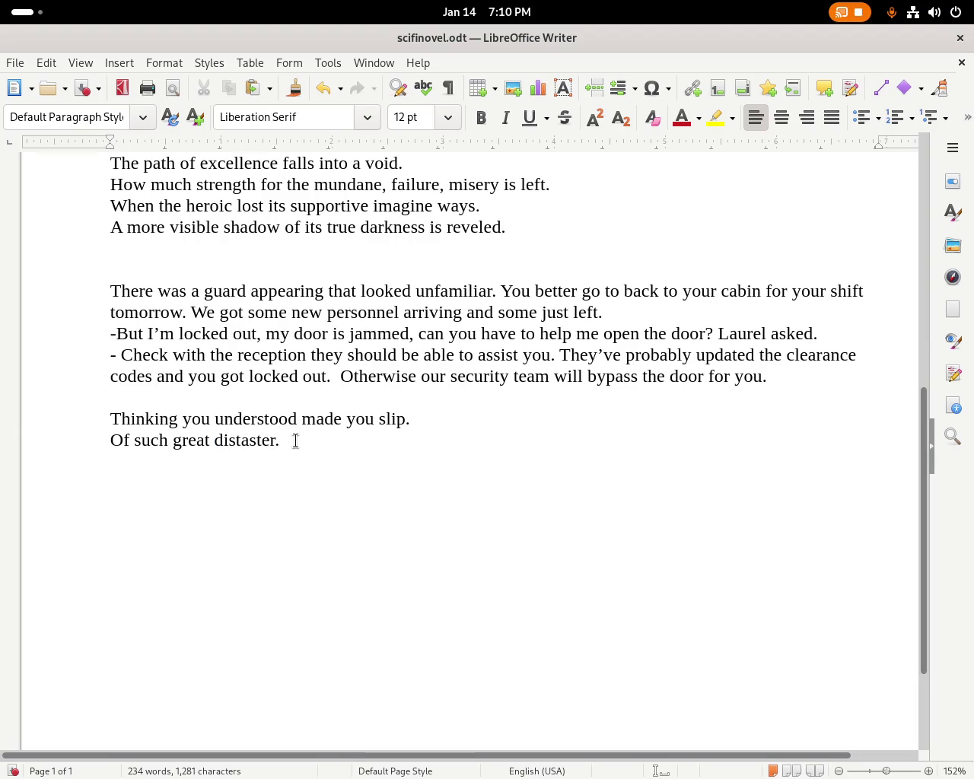
{"action": "right_click", "coordinate": [260, 439]}
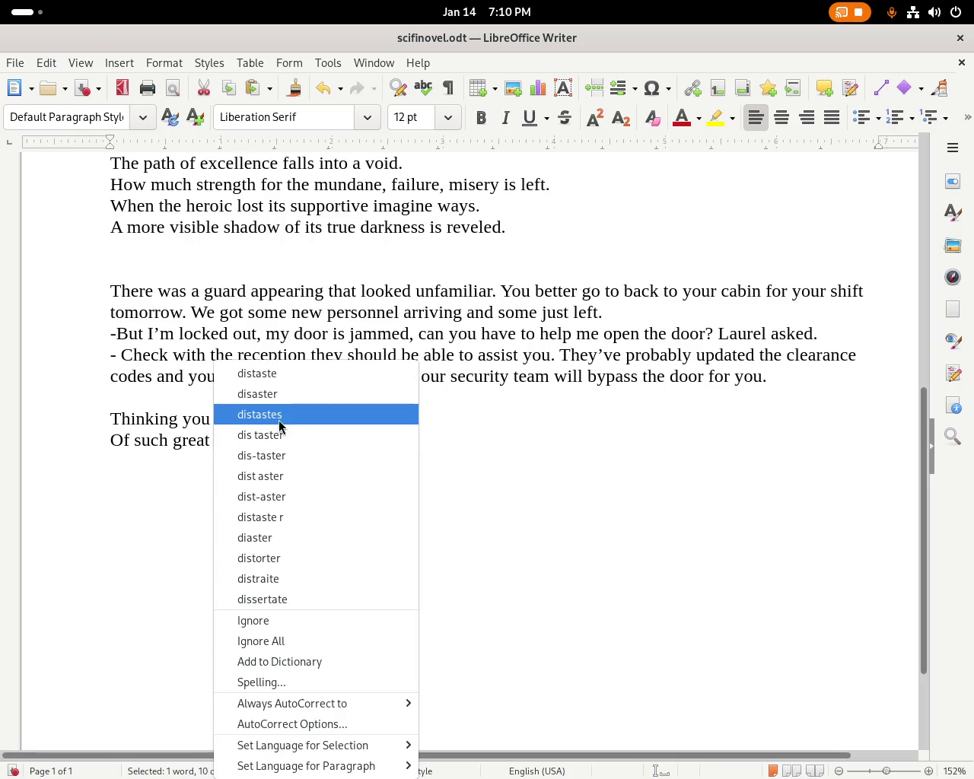
{"action": "left_click", "coordinate": [308, 395]}
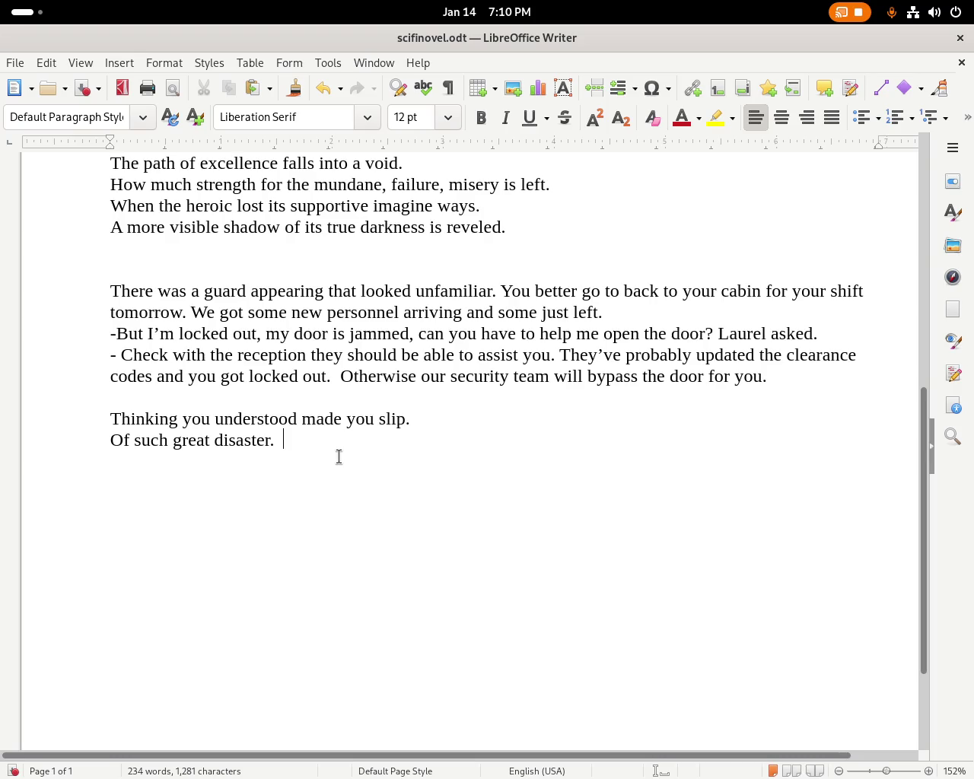
{"action": "type", "text": "Until "}
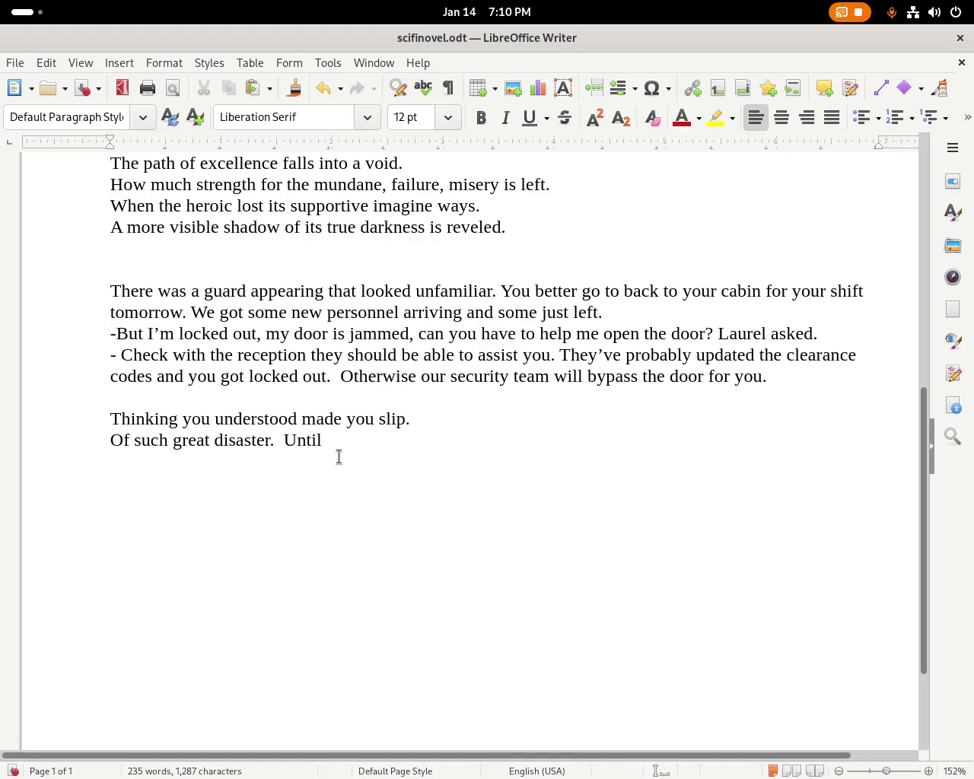
{"action": "type", "text": "there"}
Type the closing line as 'Until without any hope.'.
{"action": "key", "text": "BackSpace"}
{"action": "key", "text": "BackSpace"}
{"action": "key", "text": "BackSpace"}
{"action": "key", "text": "BackSpace"}
{"action": "key", "text": "BackSpace"}
{"action": "type", "text": "wit"}
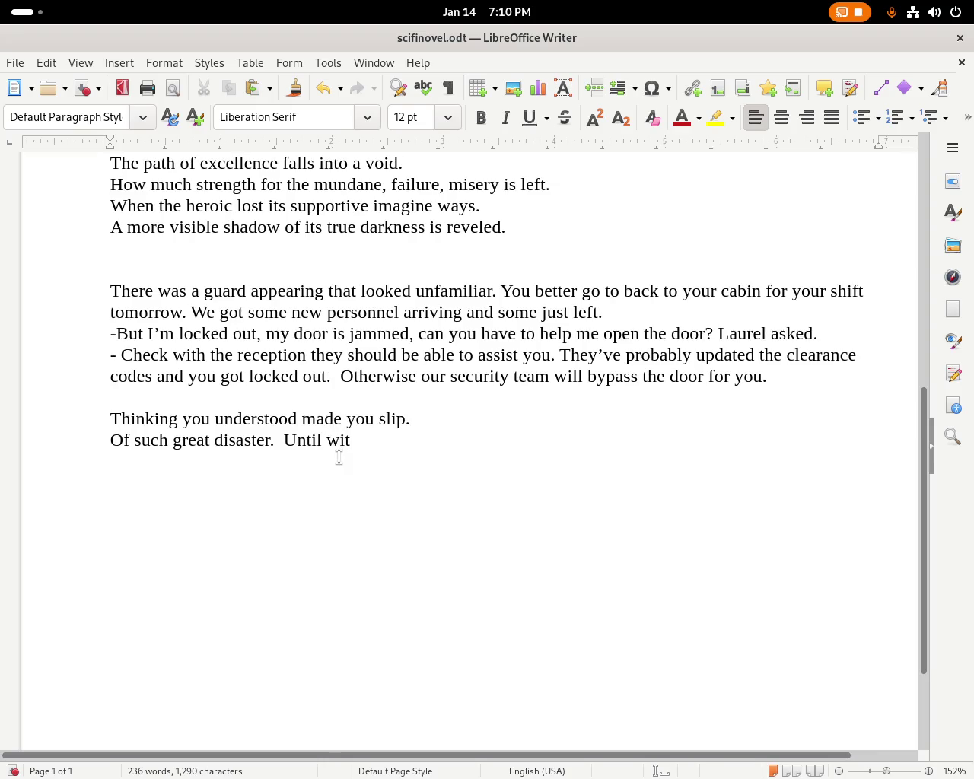
{"action": "key", "text": "BackSpace"}
{"action": "key", "text": "BackSpace"}
{"action": "key", "text": "BackSpace"}
{"action": "type", "text": "without any hopy"}
{"action": "key", "text": "BackSpace"}
{"action": "type", "text": "e."}
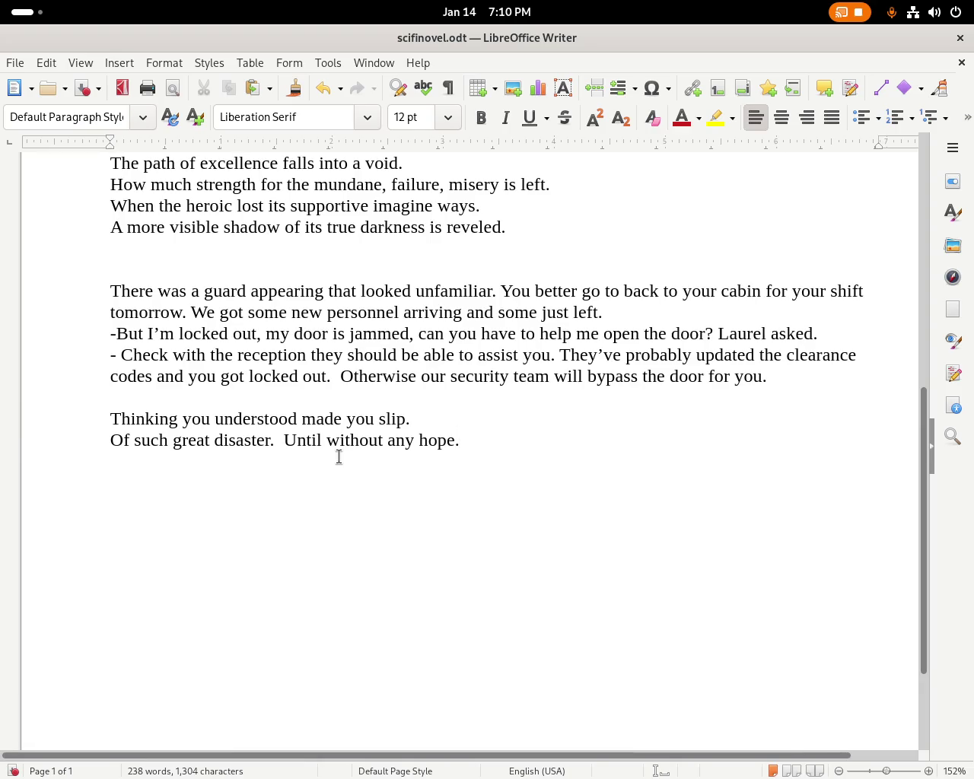
Replace 'without any' with 'there was no', then select 'Of such'.
{"action": "key", "text": "Right"}
{"action": "key", "text": "Right"}
{"action": "key", "text": "Right"}
{"action": "key", "text": "BackSpace"}
{"action": "key", "text": "BackSpace"}
{"action": "key", "text": "BackSpace"}
{"action": "key", "text": "BackSpace"}
{"action": "key", "text": "BackSpace"}
{"action": "type", "text": "there was "}
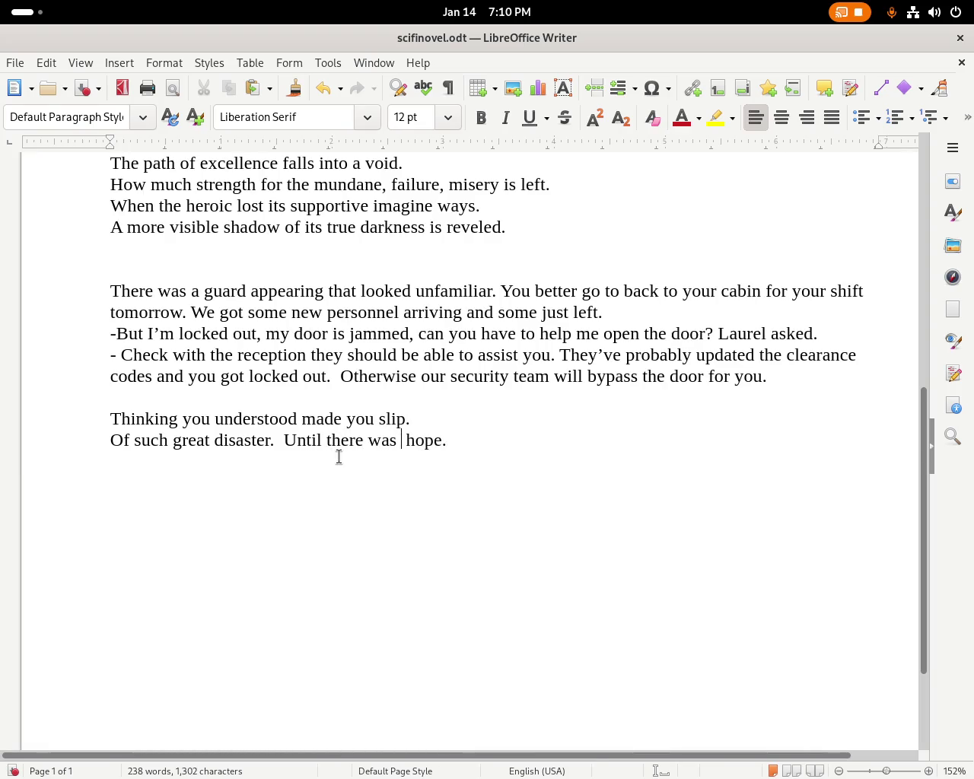
{"action": "type", "text": "no"}
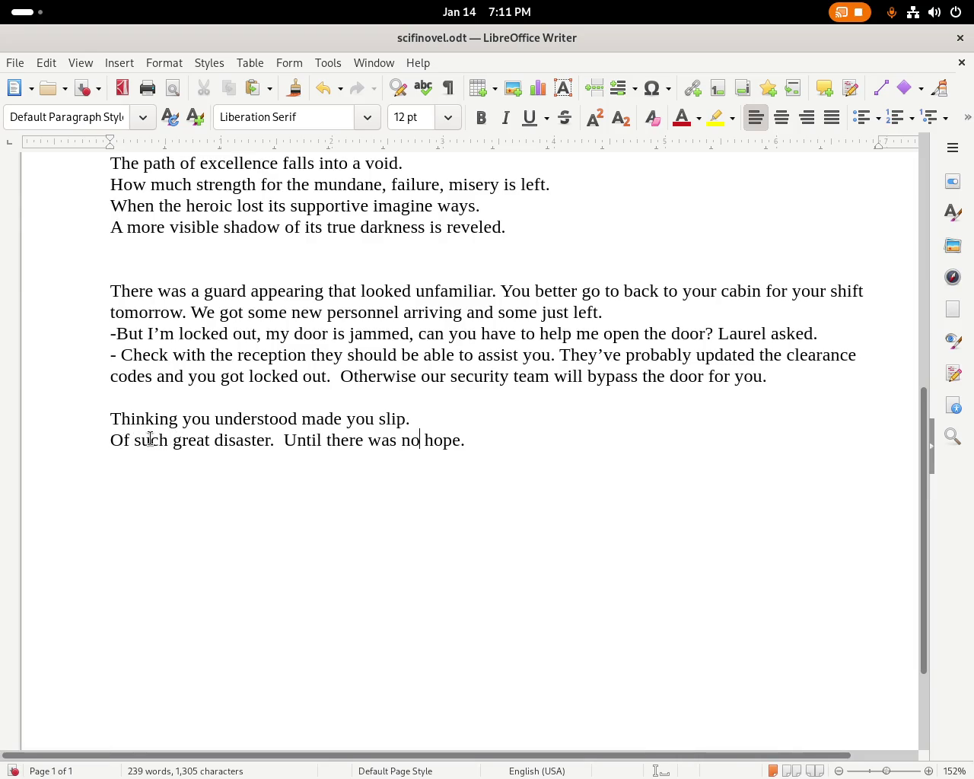
{"action": "left_click_drag", "start_coordinate": [168, 440], "coordinate": [93, 435]}
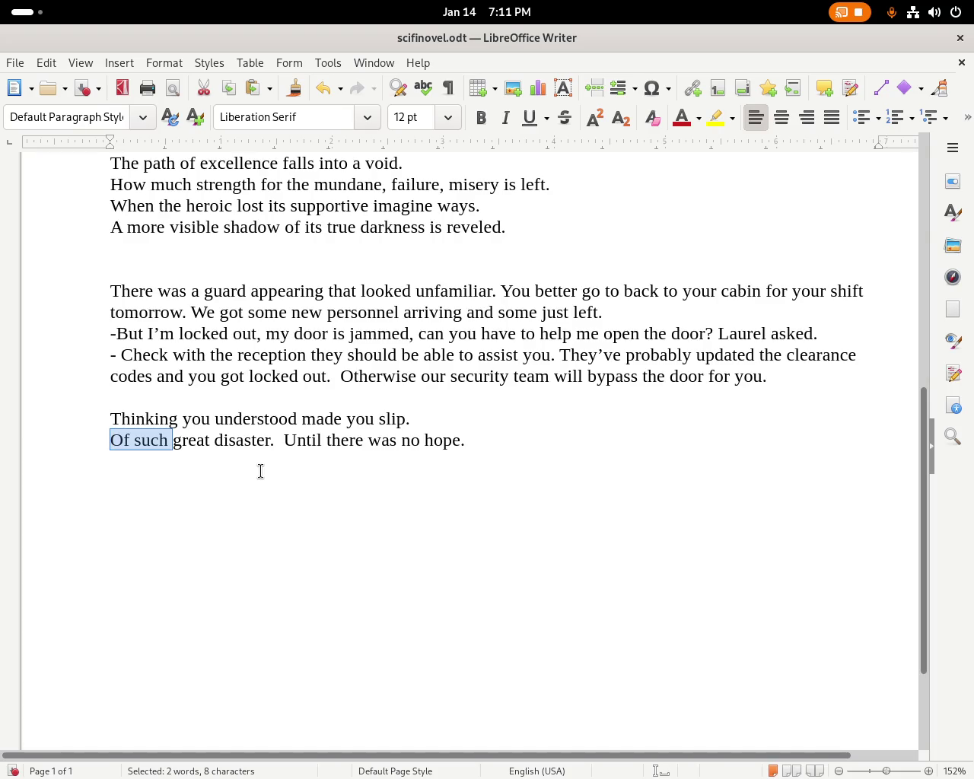
Replace 'Of such' with 'It was a' so the line reads 'It was a great disaster.'.
{"action": "key", "text": "BackSpace"}
{"action": "type", "text": "It was a"}
{"action": "key", "text": "Right"}
{"action": "key", "text": "ctrl+Right"}
{"action": "key", "text": "ctrl+Right"}
{"action": "key", "text": "Right"}
{"action": "key", "text": "Right"}
{"action": "key", "text": "ctrl+Right"}
{"action": "key", "text": "ctrl+Right"}
{"action": "key", "text": "ctrl+Right"}
{"action": "key", "text": "ctrl+Right"}
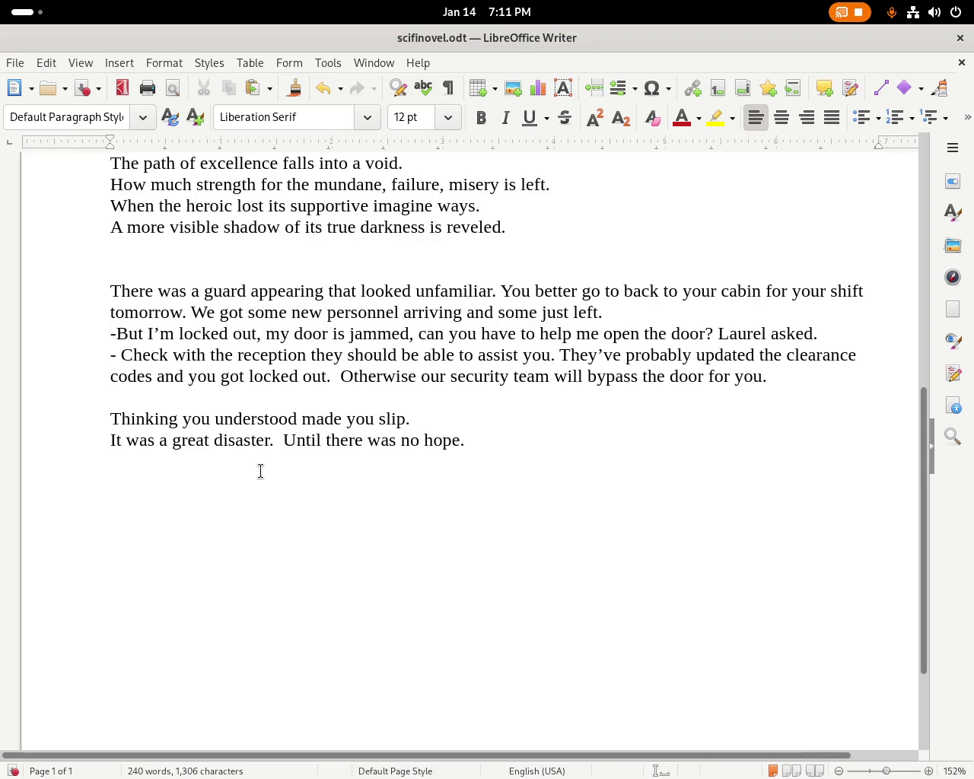
Add the new line 'Then slowly understood things until it made all sense.'.
{"action": "type", "text": "Then "}
{"action": "type", "text": "you fi"}
{"action": "key", "text": "BackSpace"}
{"action": "key", "text": "BackSpace"}
{"action": "key", "text": "BackSpace"}
{"action": "key", "text": "BackSpace"}
{"action": "key", "text": "BackSpace"}
{"action": "key", "text": "BackSpace"}
{"action": "key", "text": "BackSpace"}
{"action": "type", "text": "slowly under"}
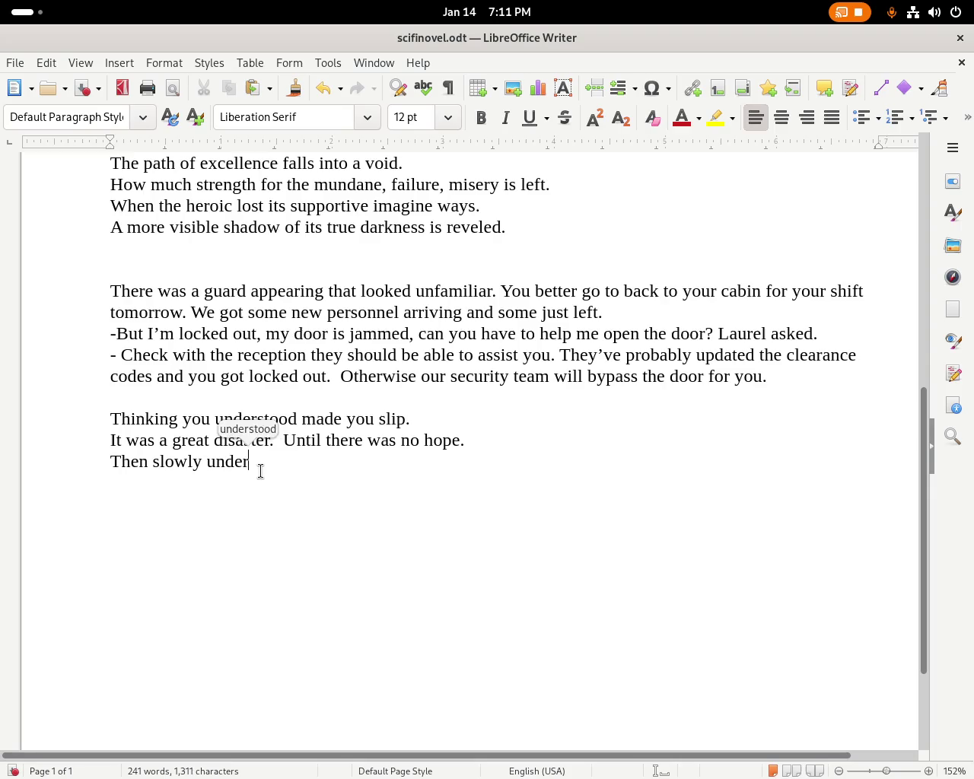
{"action": "key", "text": "Return"}
{"action": "type", "text": "wh"}
{"action": "key", "text": "BackSpace"}
{"action": "key", "text": "BackSpace"}
{"action": "type", "text": "things "}
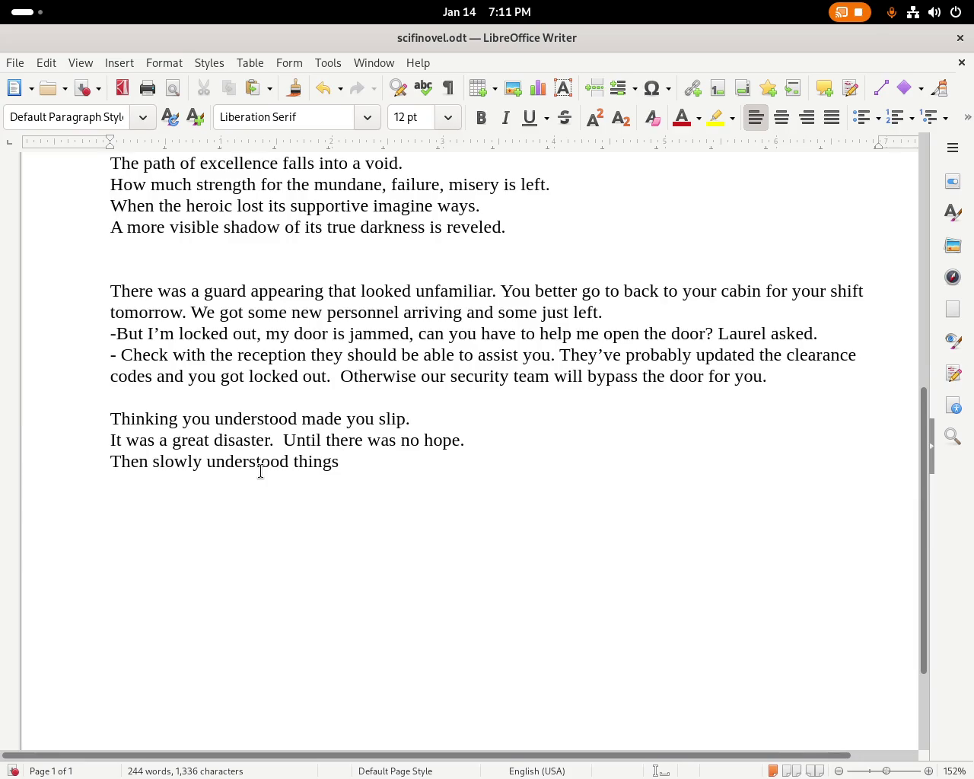
{"action": "type", "text": "until it made all sense."}
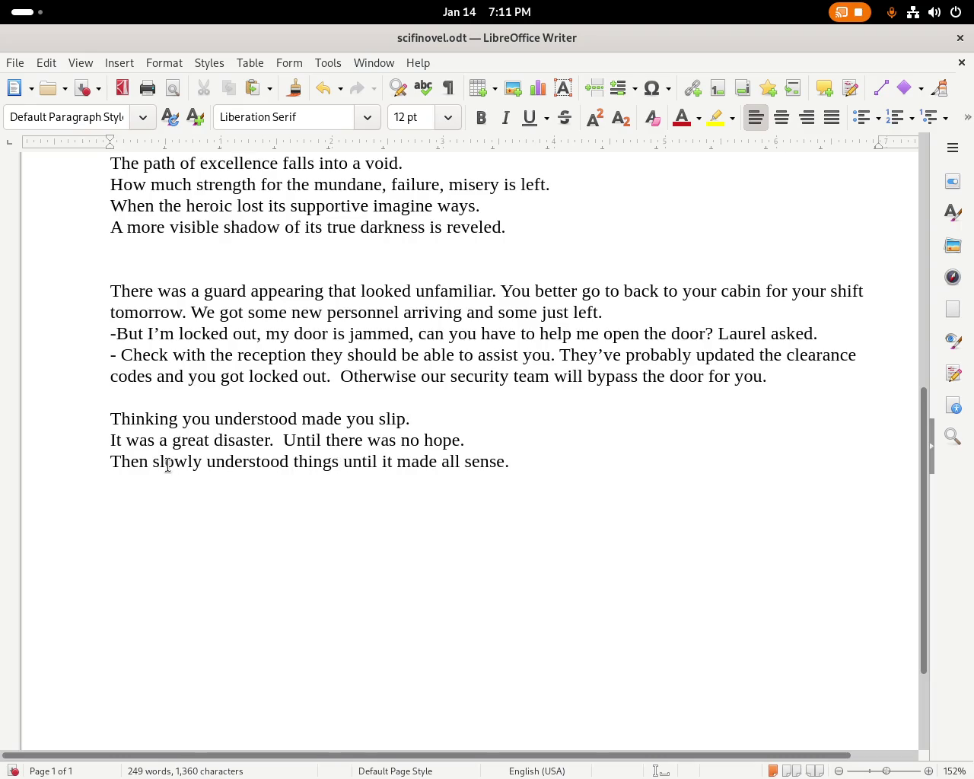
Change 'understood' to 'understanding' and drop the word 'things' after it.
{"action": "double_click", "coordinate": [248, 464]}
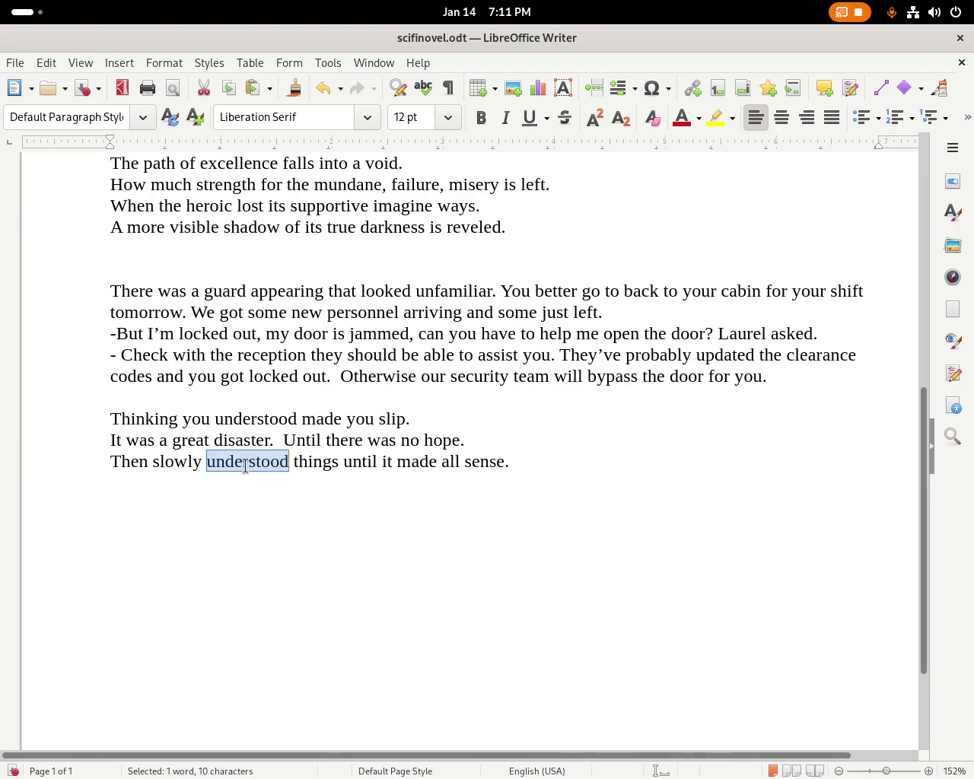
{"action": "type", "text": "start understandi"}
{"action": "key", "text": "BackSpace"}
{"action": "key", "text": "BackSpace"}
{"action": "key", "text": "BackSpace"}
{"action": "type", "text": "nding"}
{"action": "key", "text": "Delete"}
{"action": "key", "text": "Delete"}
{"action": "key", "text": "Delete"}
{"action": "key", "text": "Delete"}
{"action": "key", "text": "Delete"}
{"action": "type", "text": ","}
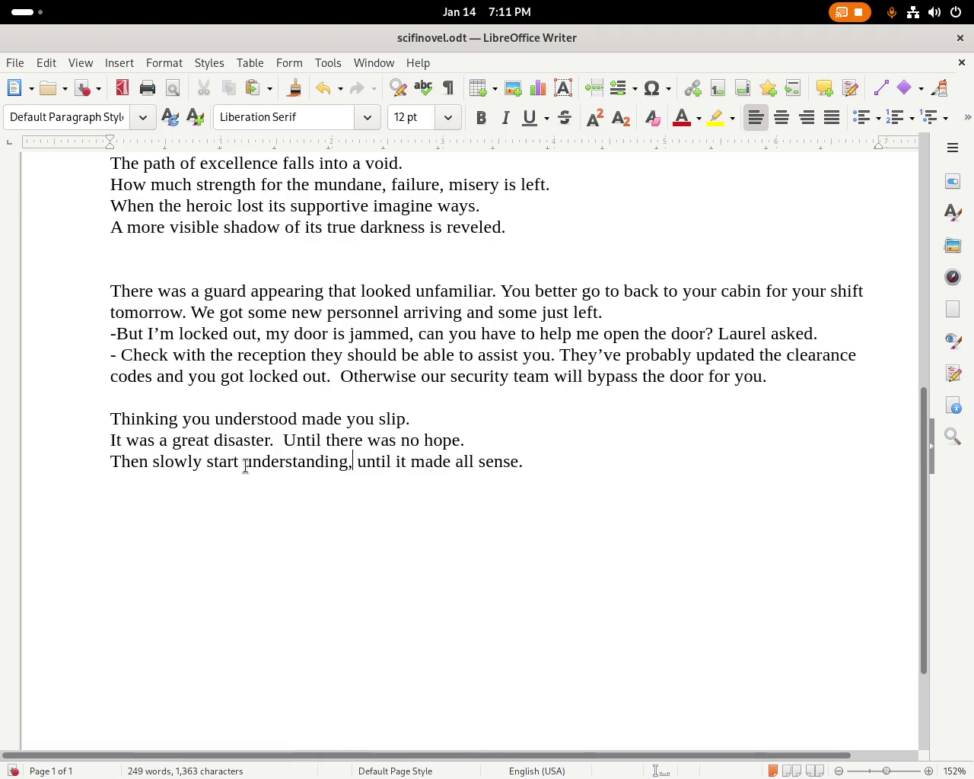
{"action": "key", "text": "End"}
{"action": "key", "text": "super"}
{"action": "left_click", "coordinate": [573, 434]}
Remove the stray word 'start' and insert 'slowly' after 'understanding'.
{"action": "double_click", "coordinate": [221, 465]}
{"action": "key", "text": "Delete"}
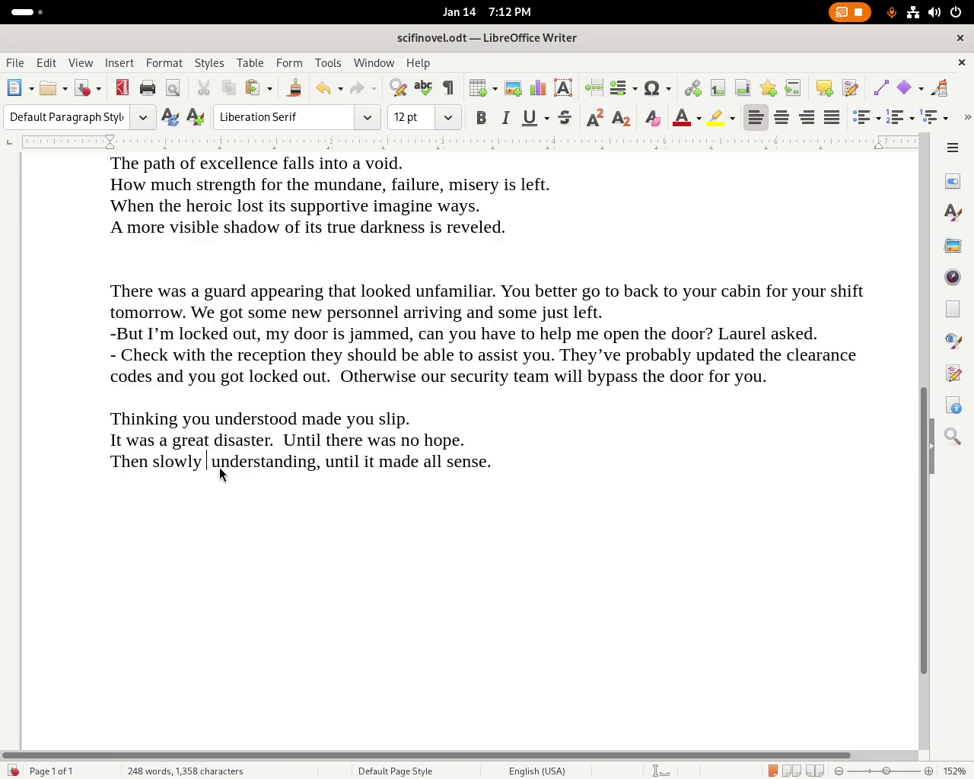
{"action": "key", "text": "Delete"}
{"action": "key", "text": "Right"}
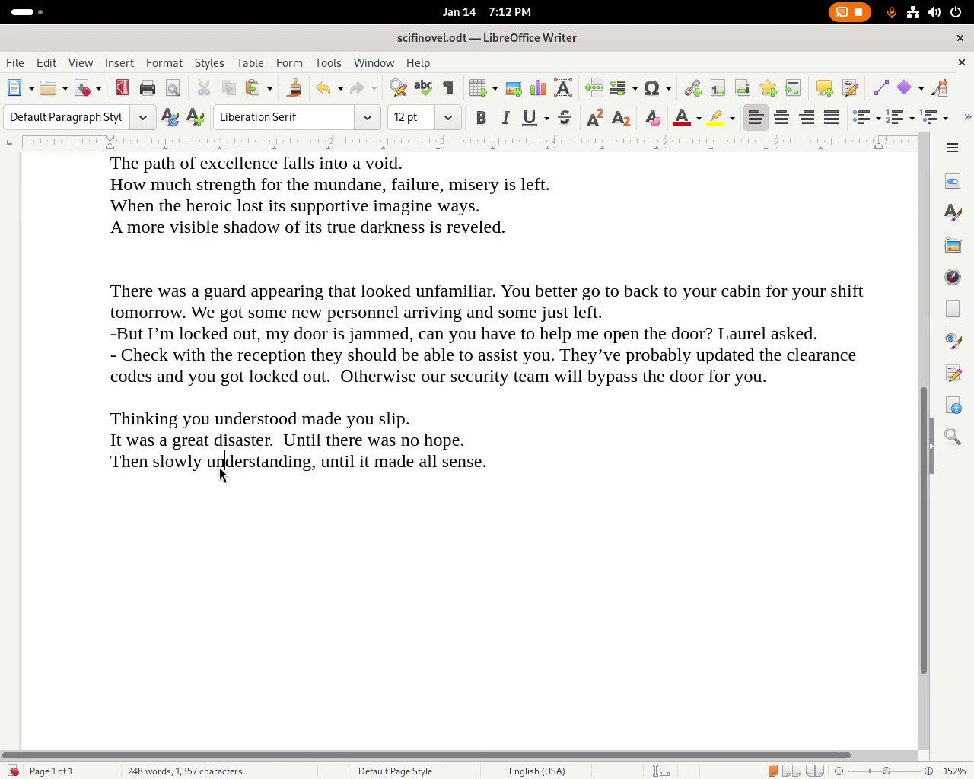
{"action": "key", "text": "Left"}
{"action": "type", "text": "slwol"}
{"action": "key", "text": "BackSpace"}
{"action": "key", "text": "BackSpace"}
{"action": "key", "text": "BackSpace"}
{"action": "type", "text": "woly"}
{"action": "key", "text": "BackSpace"}
{"action": "key", "text": "BackSpace"}
{"action": "key", "text": "BackSpace"}
{"action": "key", "text": "BackSpace"}
{"action": "type", "text": "owl"}
{"action": "key", "text": "BackSpace"}
{"action": "key", "text": "BackSpace"}
{"action": "key", "text": "BackSpace"}
{"action": "type", "text": "owly"}
Replace the middle clause with 'turning by making' so the line ends '…making all sense.'.
{"action": "key", "text": "Delete"}
{"action": "key", "text": "Delete"}
{"action": "key", "text": "Delete"}
{"action": "key", "text": "Delete"}
{"action": "key", "text": "Delete"}
{"action": "key", "text": "Delete"}
{"action": "key", "text": "Delete"}
{"action": "key", "text": "Delete"}
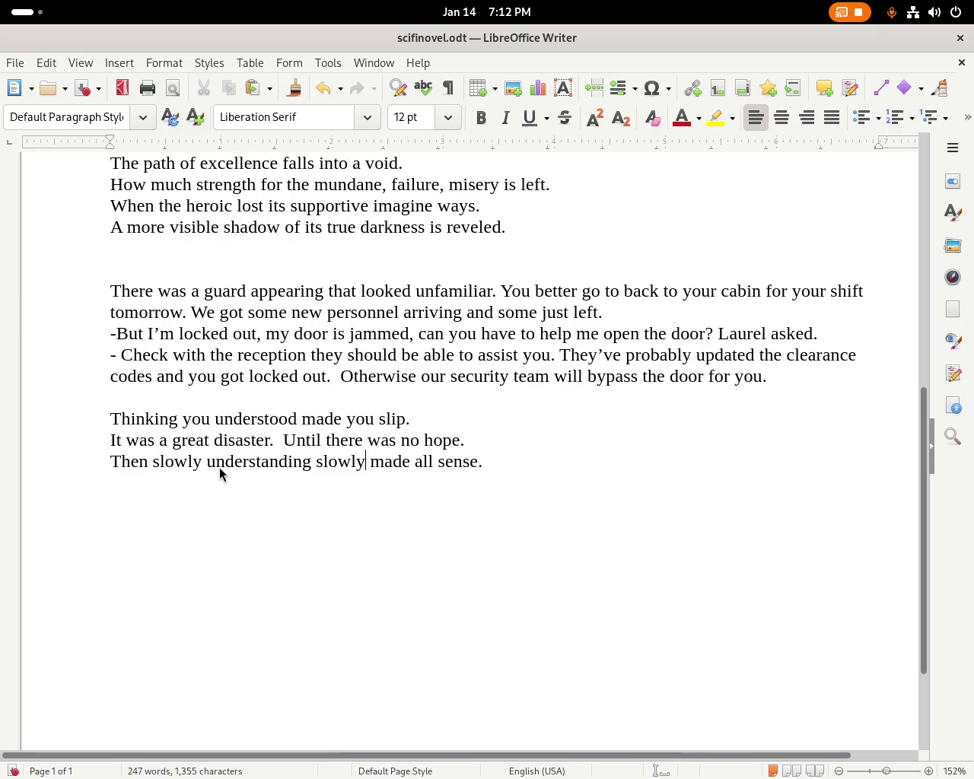
{"action": "key", "text": "Left"}
{"action": "key", "text": "BackSpace"}
{"action": "key", "text": "BackSpace"}
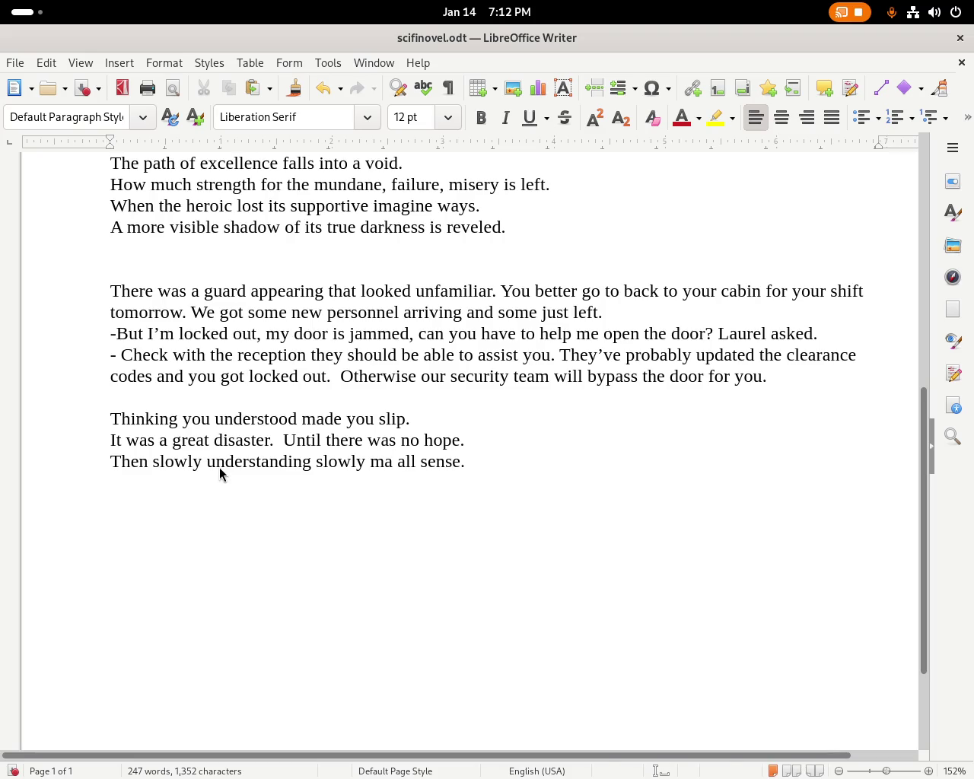
{"action": "key", "text": "BackSpace"}
{"action": "key", "text": "BackSpace"}
{"action": "type", "text": "turning everything int"}
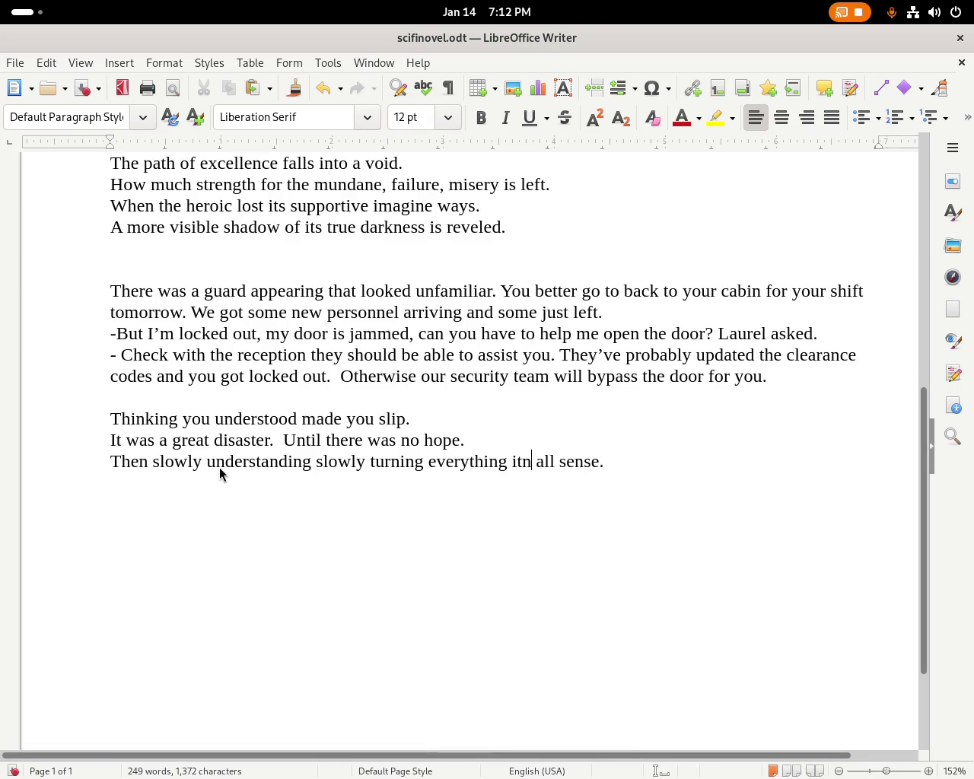
{"action": "type", "text": "o"}
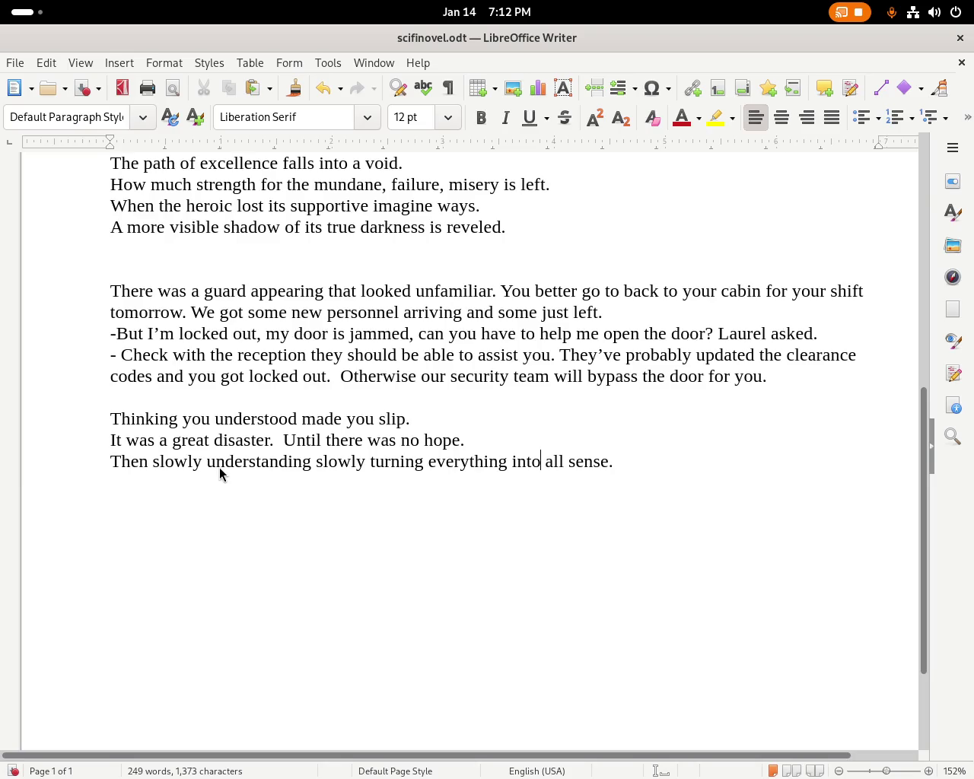
{"action": "key", "text": "BackSpace"}
{"action": "key", "text": "BackSpace"}
{"action": "key", "text": "BackSpace"}
{"action": "key", "text": "BackSpace"}
{"action": "key", "text": "BackSpace"}
{"action": "key", "text": "BackSpace"}
{"action": "key", "text": "BackSpace"}
{"action": "key", "text": "BackSpace"}
{"action": "key", "text": "BackSpace"}
{"action": "type", "text": "by making"}
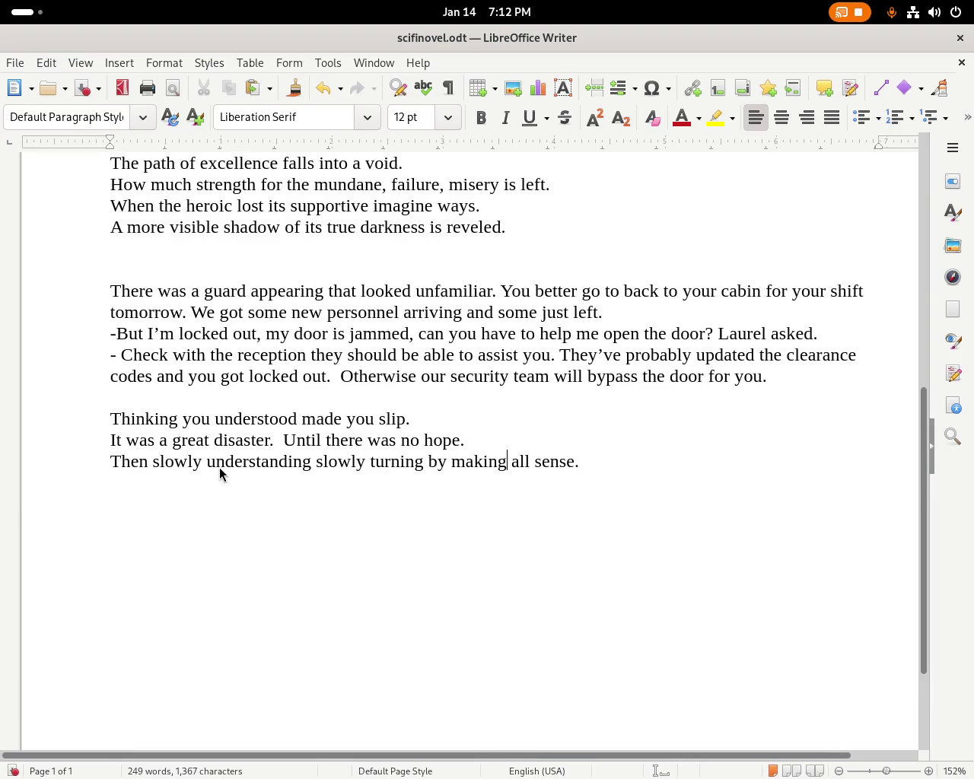
Delete the repeated 'slowly' and 'Then', capitalising 'Understanding' to start the line.
{"action": "double_click", "coordinate": [173, 461]}
{"action": "key", "text": "Delete"}
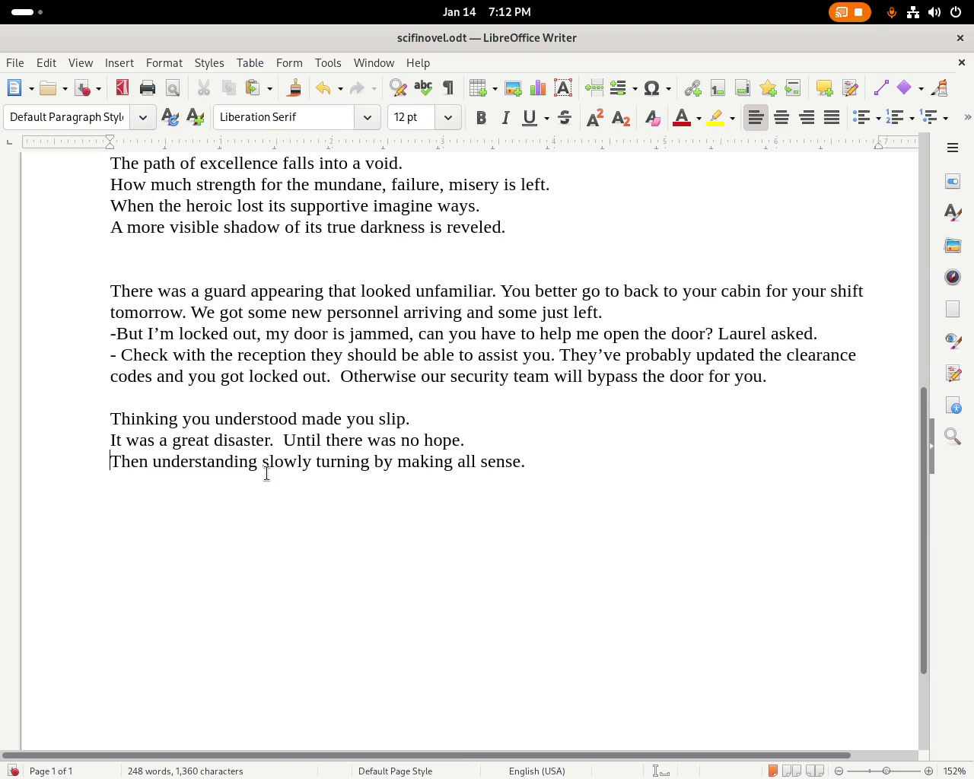
{"action": "key", "text": "Delete"}
{"action": "key", "text": "Delete"}
{"action": "key", "text": "Delete"}
{"action": "key", "text": "Delete"}
{"action": "key", "text": "Delete"}
{"action": "key", "text": "Delete"}
{"action": "type", "text": "U"}
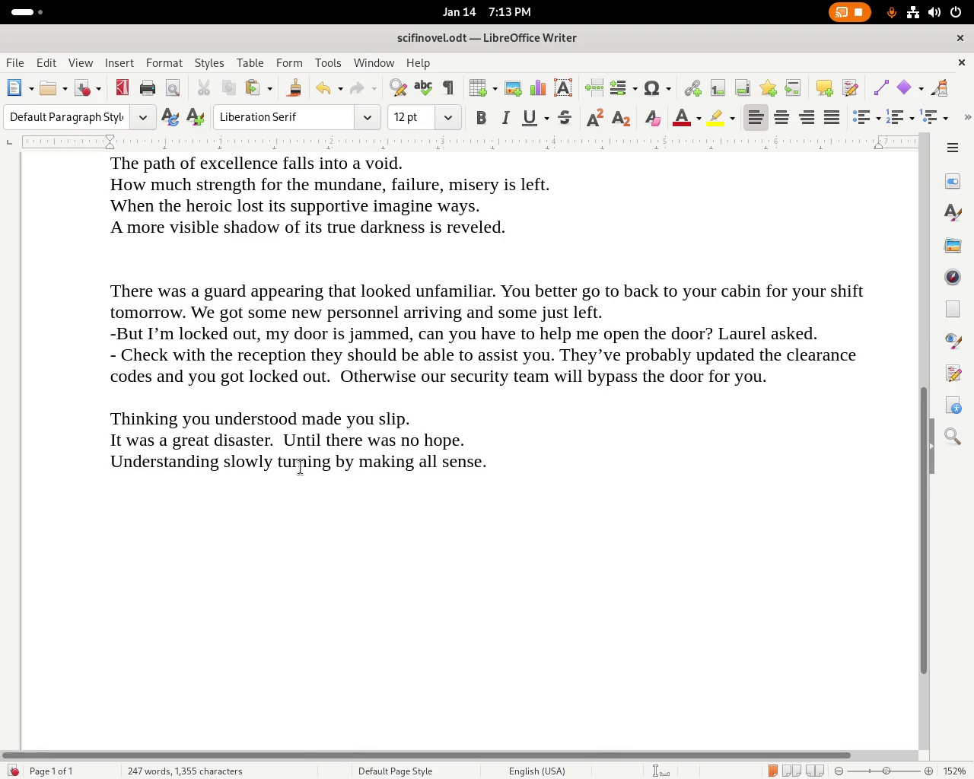
Insert 'started' before 'turning' and replace 'by making' with 'everything into'.
{"action": "left_click", "coordinate": [277, 462]}
{"action": "type", "text": "started"}
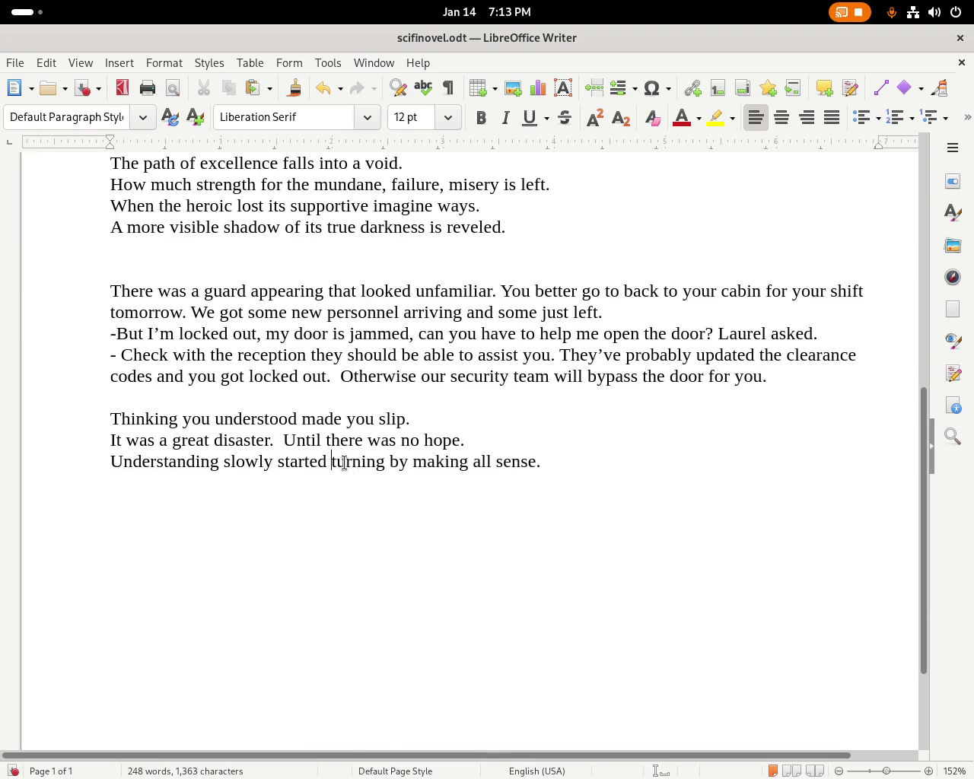
{"action": "double_click", "coordinate": [344, 464]}
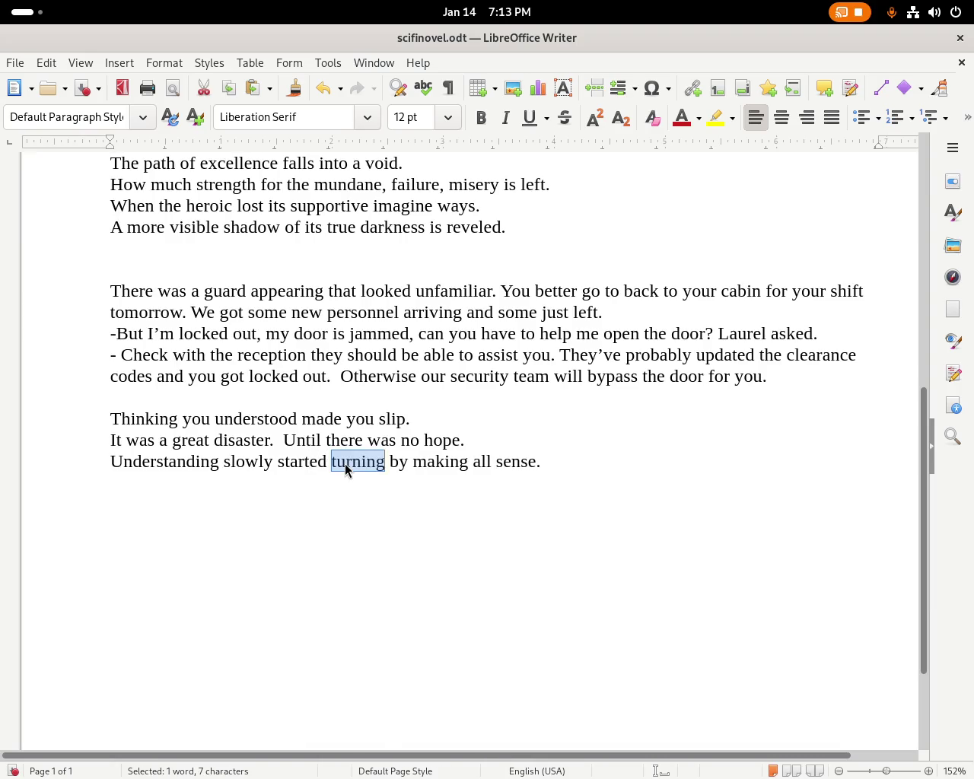
{"action": "key", "text": "Right"}
{"action": "key", "text": "Right"}
{"action": "key", "text": "Delete"}
{"action": "key", "text": "Delete"}
{"action": "key", "text": "Delete"}
{"action": "key", "text": "Delete"}
{"action": "key", "text": "Delete"}
{"action": "key", "text": "Delete"}
{"action": "key", "text": "Delete"}
{"action": "key", "text": "Delete"}
{"action": "key", "text": "Delete"}
{"action": "type", "text": "everything int"}
{"action": "key", "text": "Delete"}
{"action": "key", "text": "Delete"}
{"action": "key", "text": "Delete"}
{"action": "key", "text": "Delete"}
{"action": "type", "text": "o"}
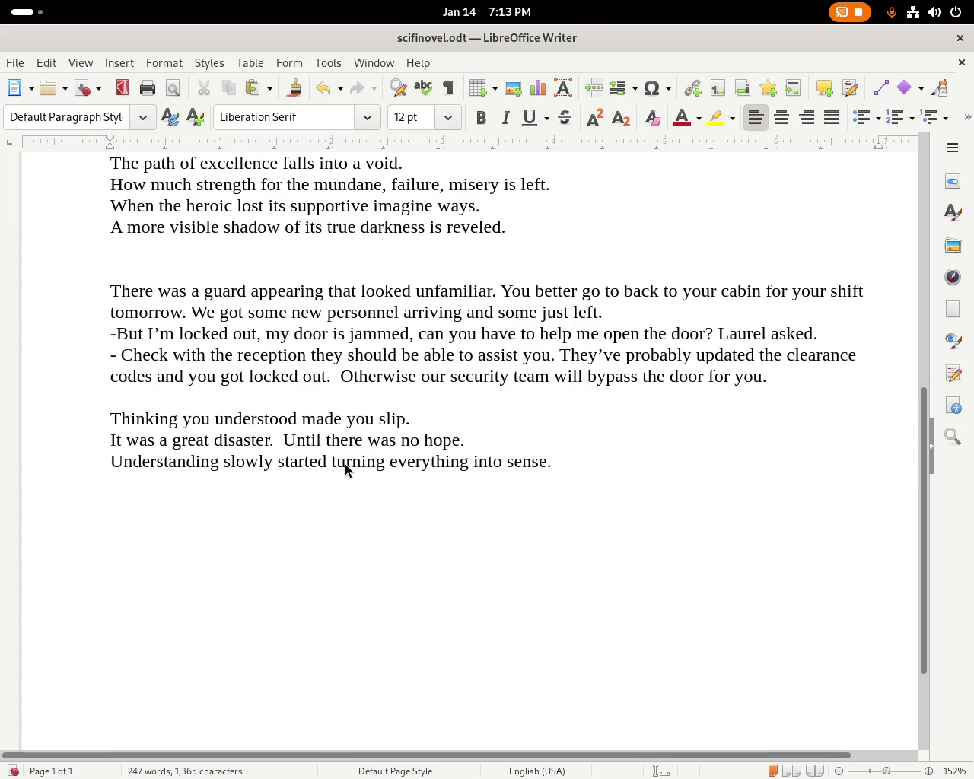
Replace the opening word 'Understanding' with 'That'.
{"action": "double_click", "coordinate": [202, 466]}
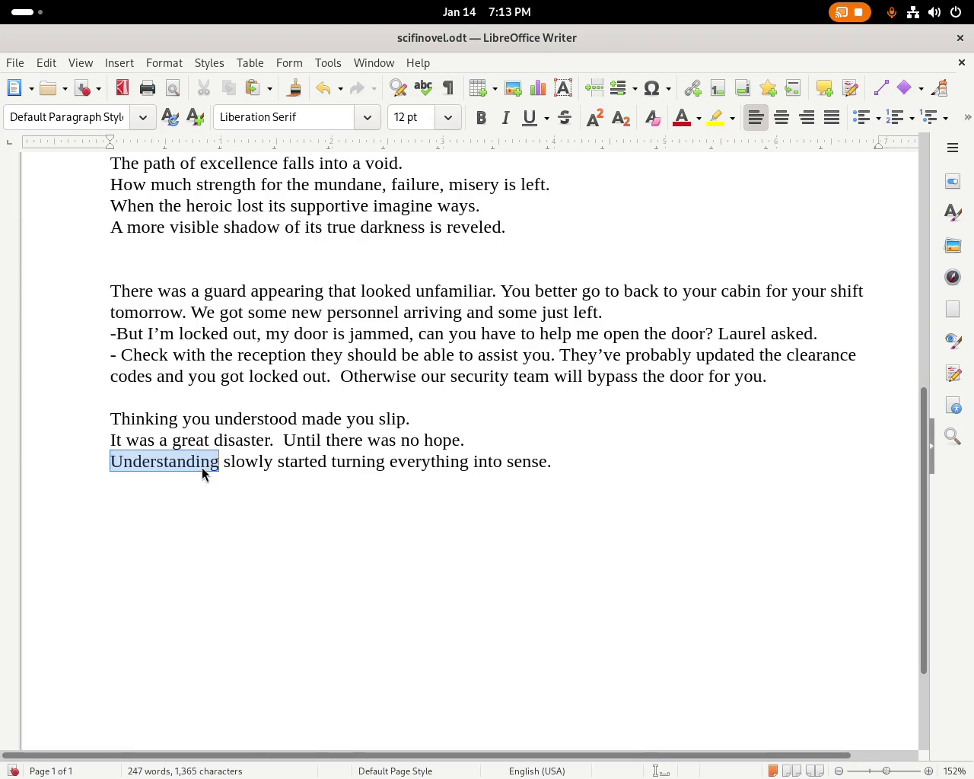
{"action": "key", "text": "Delete"}
{"action": "key", "text": "Delete"}
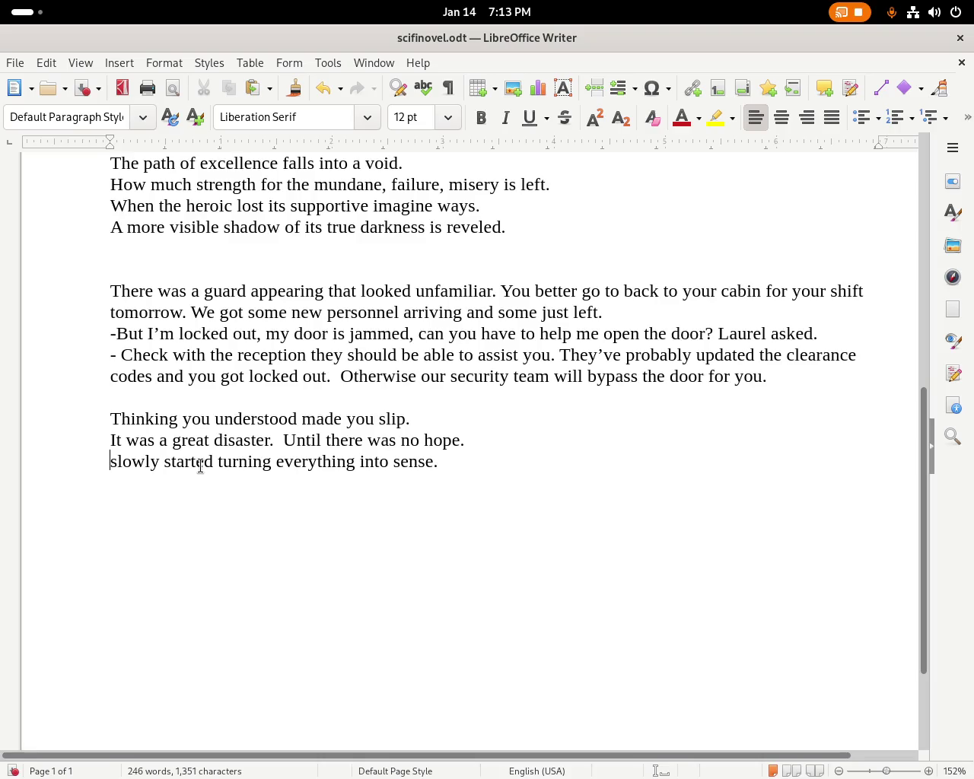
{"action": "type", "text": "That"}
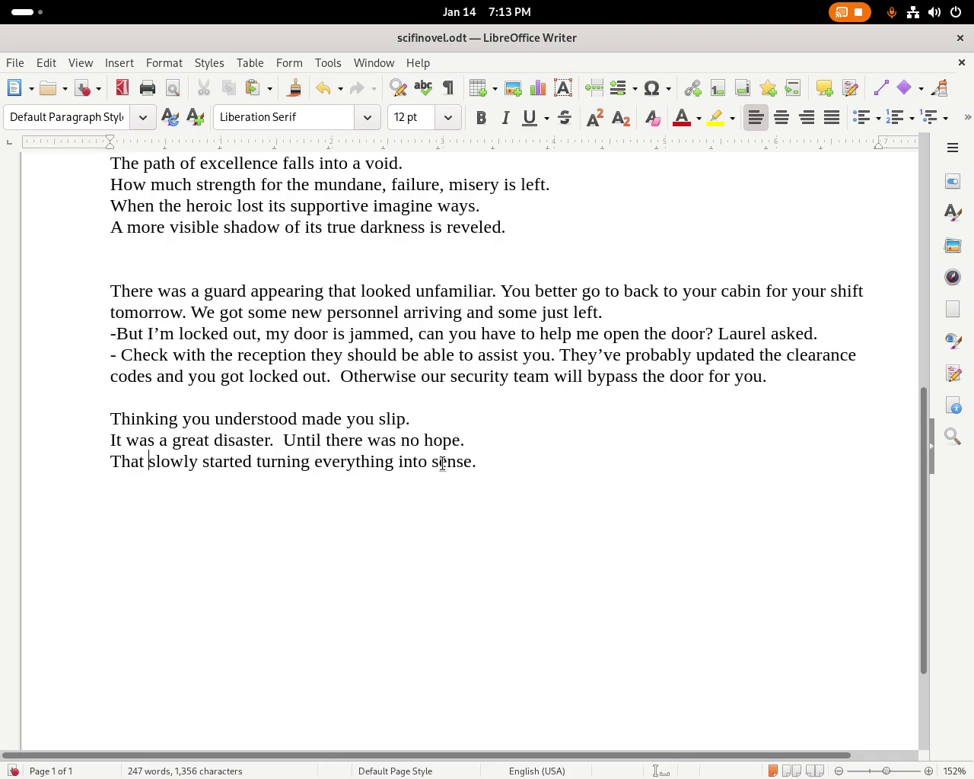
{"action": "key", "text": "super"}
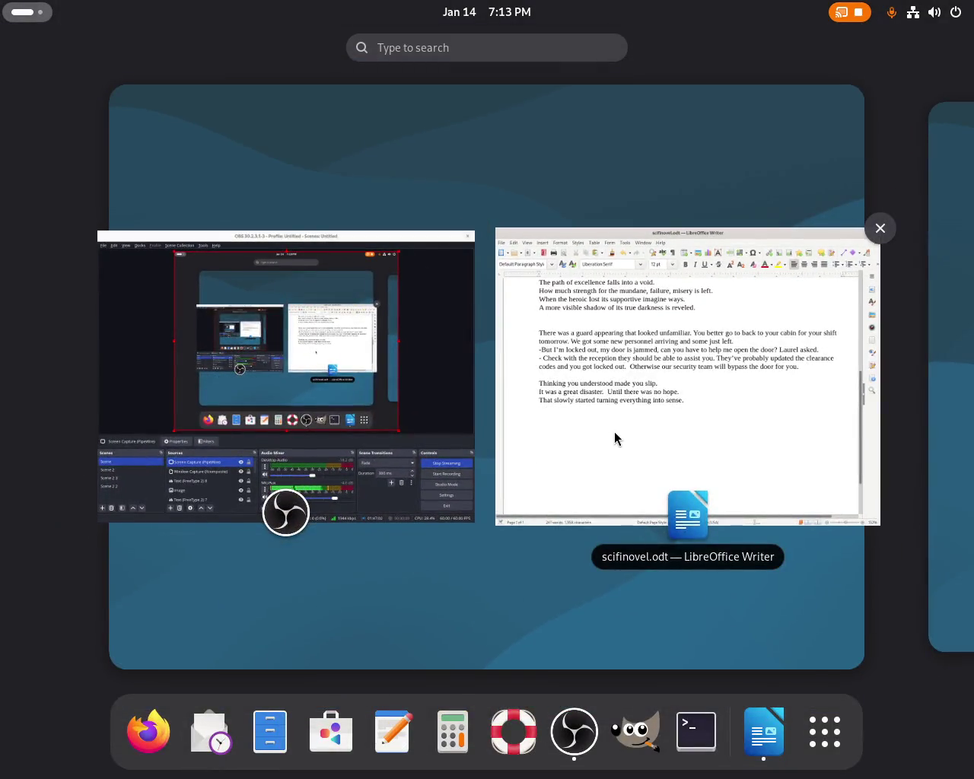
{"action": "left_click", "coordinate": [614, 431]}
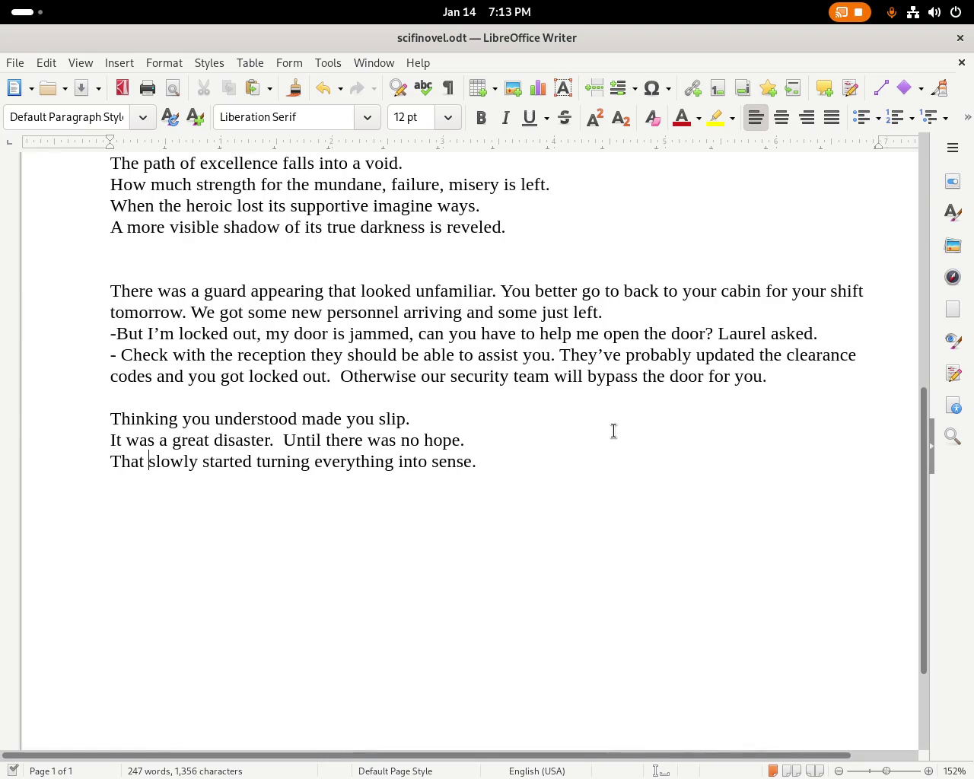
Rework the middle words, swapping 'turning' and 'making' and restoring 'into'.
{"action": "double_click", "coordinate": [423, 452]}
{"action": "key", "text": "BackSpace"}
{"action": "type", "text": "and making all"}
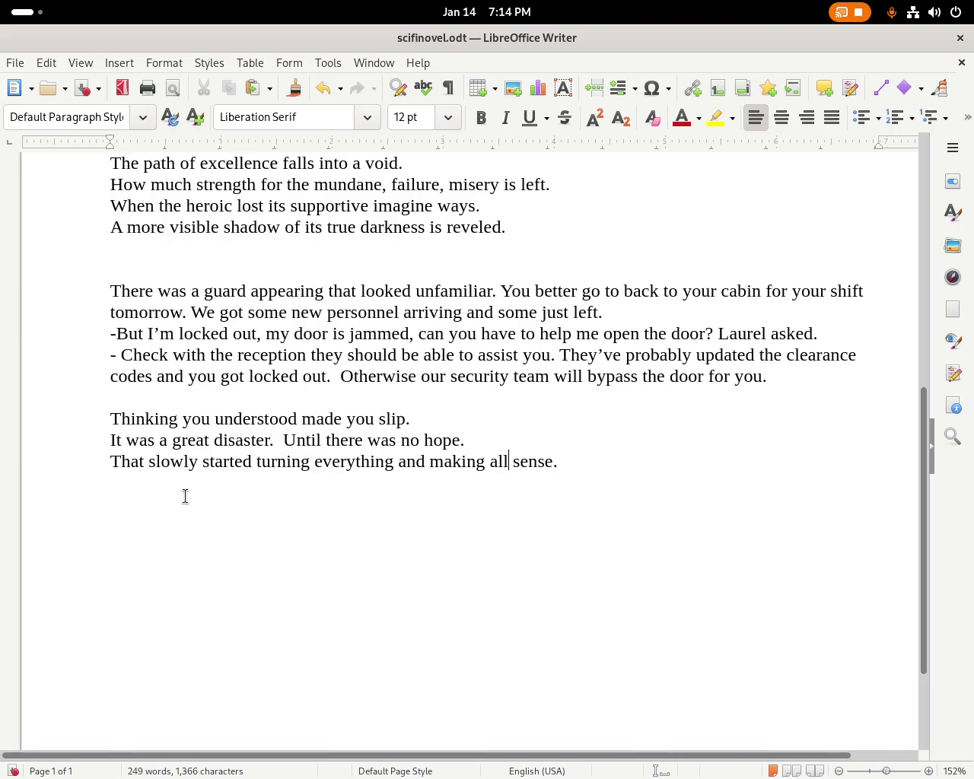
{"action": "left_click", "coordinate": [123, 463]}
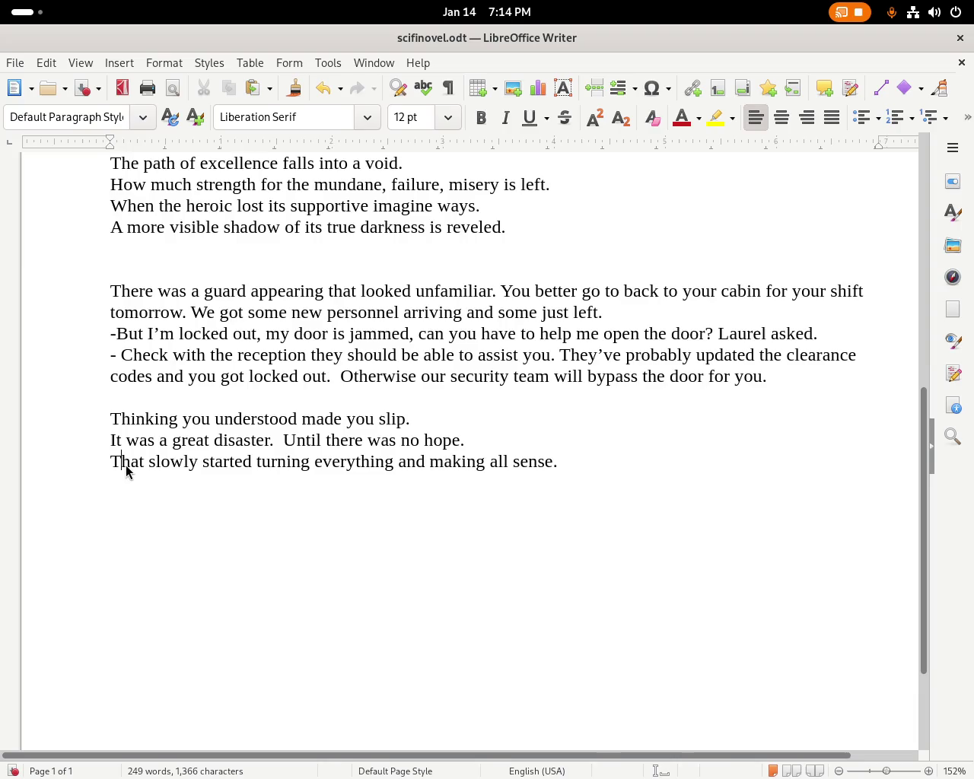
{"action": "double_click", "coordinate": [284, 466]}
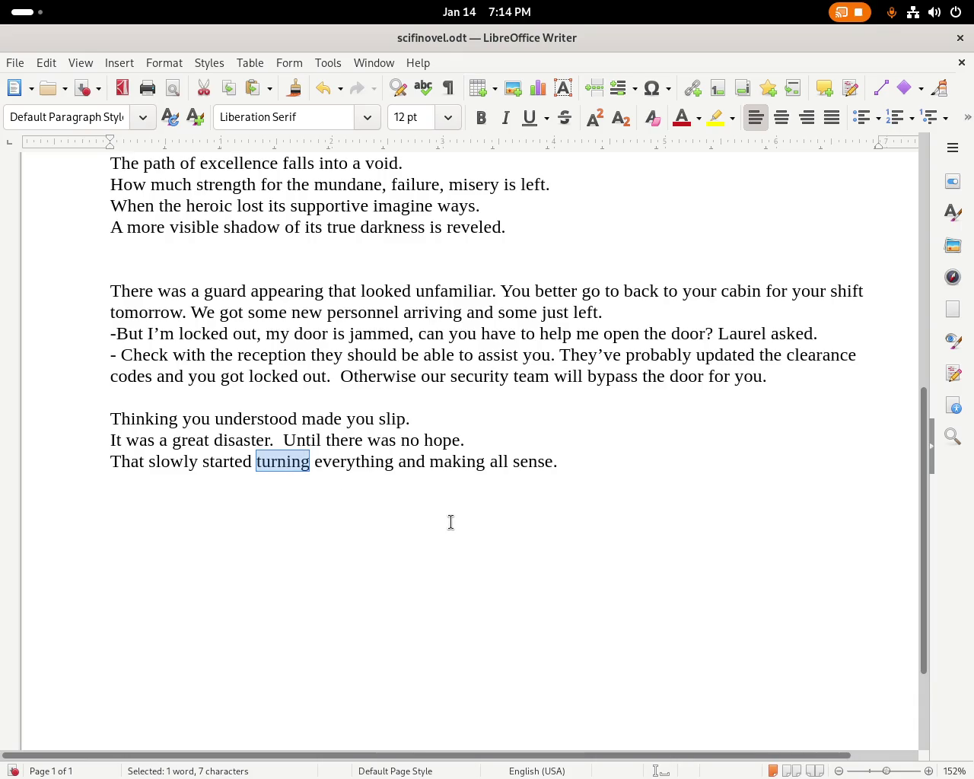
{"action": "type", "text": "making"}
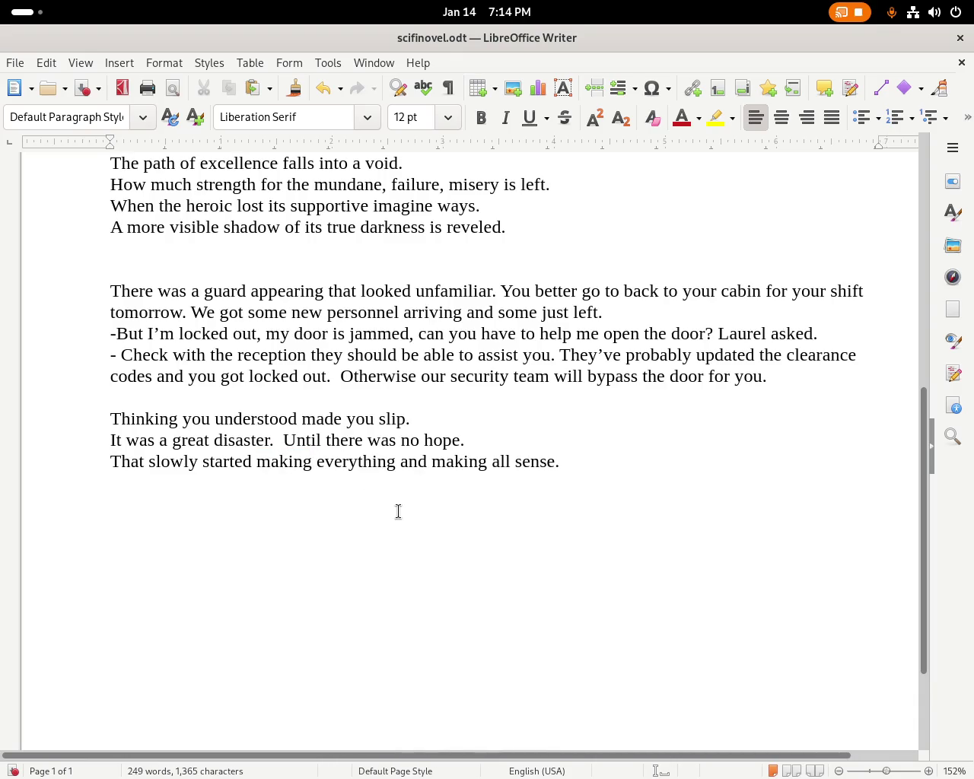
{"action": "double_click", "coordinate": [458, 465]}
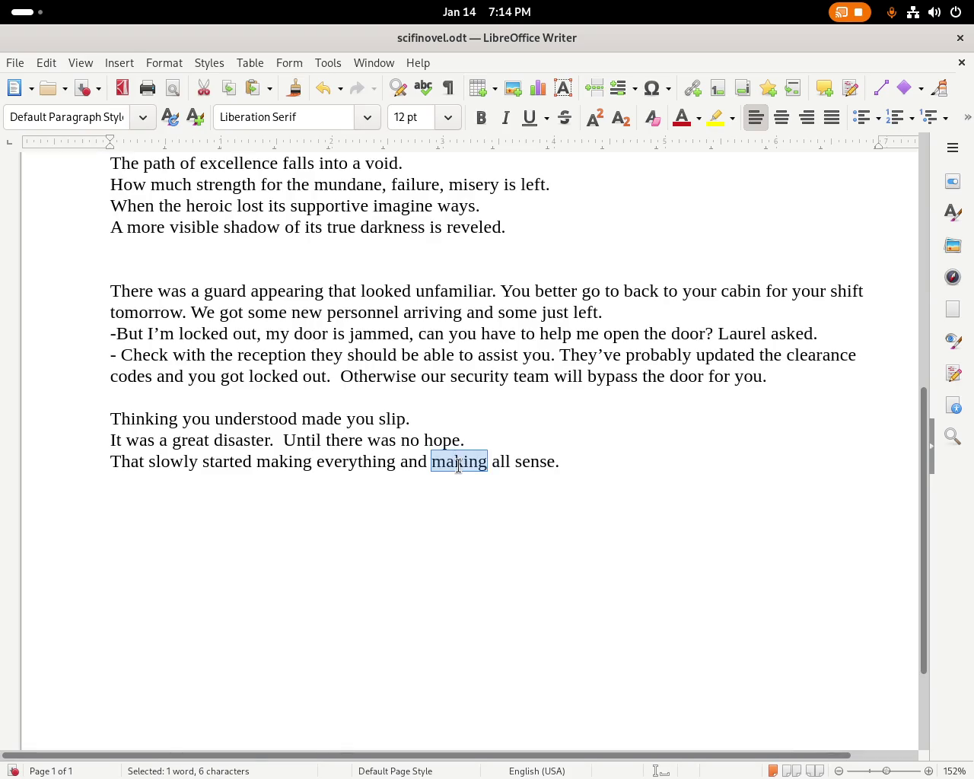
{"action": "type", "text": "turning into"}
{"action": "key", "text": "Delete"}
{"action": "key", "text": "Delete"}
{"action": "key", "text": "Delete"}
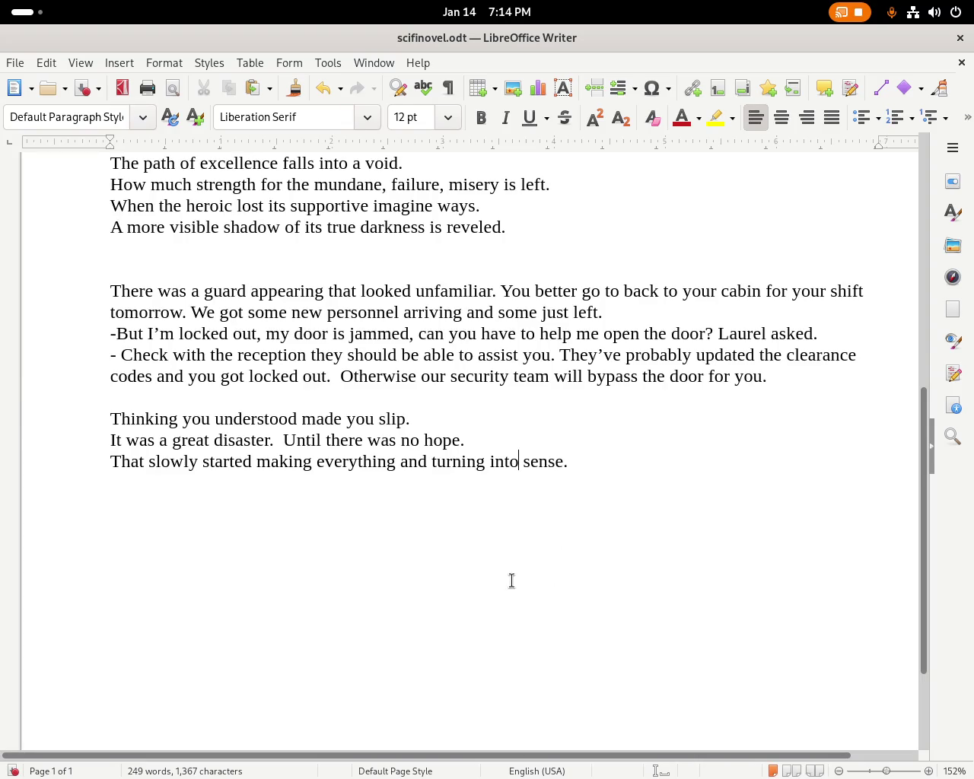
Remove 'started' and the duplicate 'turning', change the verb to 'turned', and save.
{"action": "double_click", "coordinate": [226, 461]}
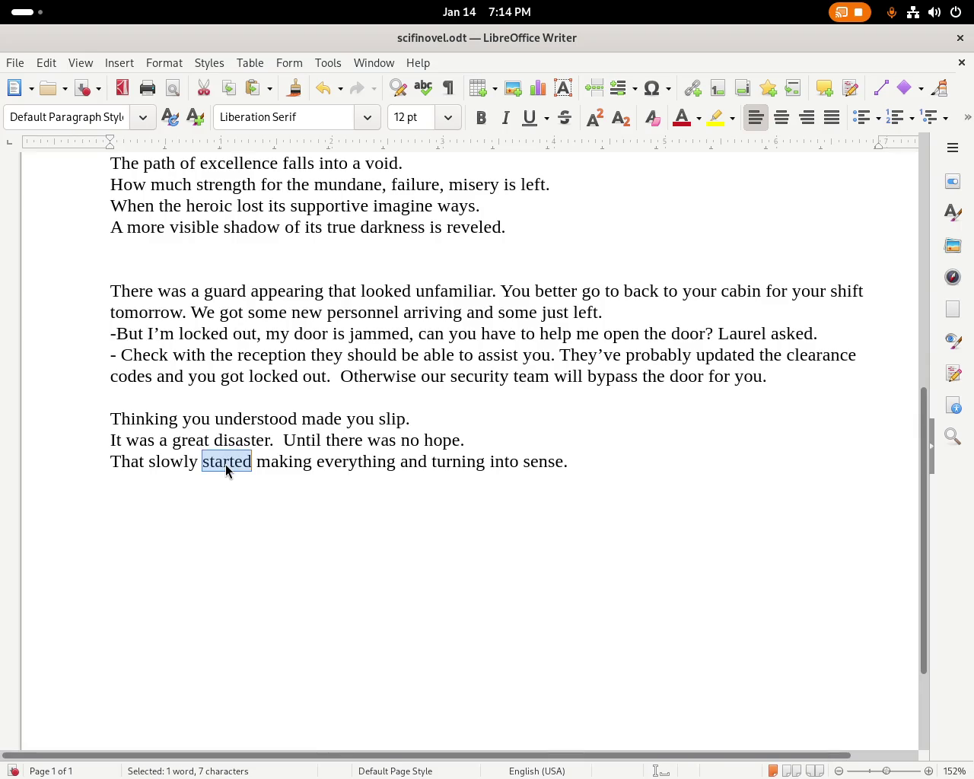
{"action": "key", "text": "Delete"}
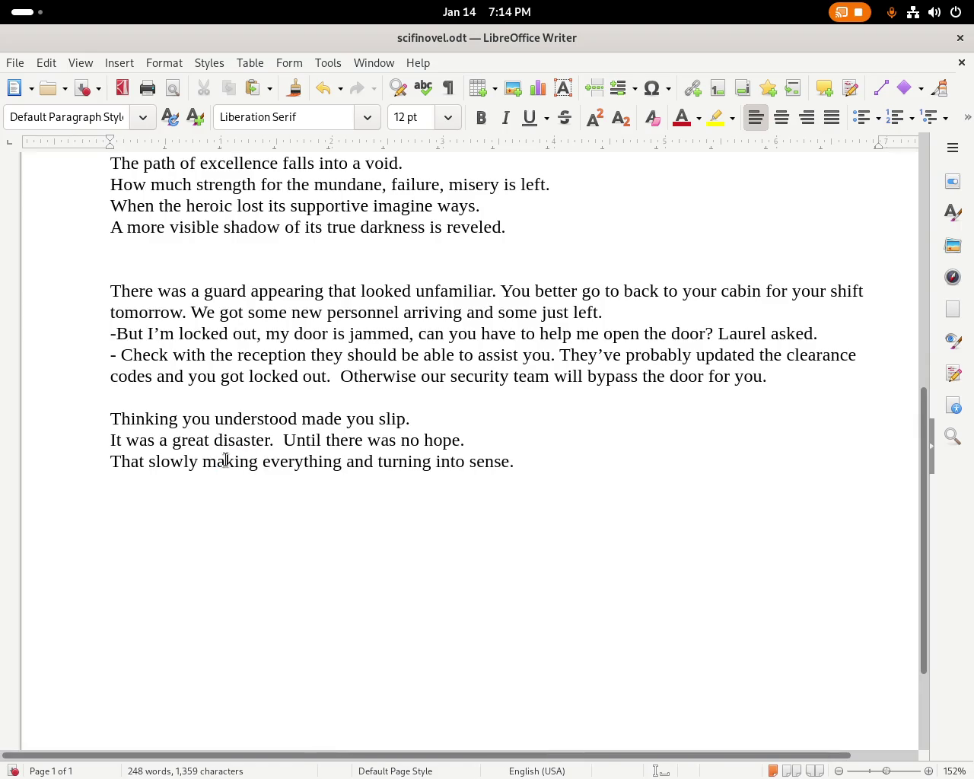
{"action": "double_click", "coordinate": [226, 462]}
{"action": "type", "text": "turni"}
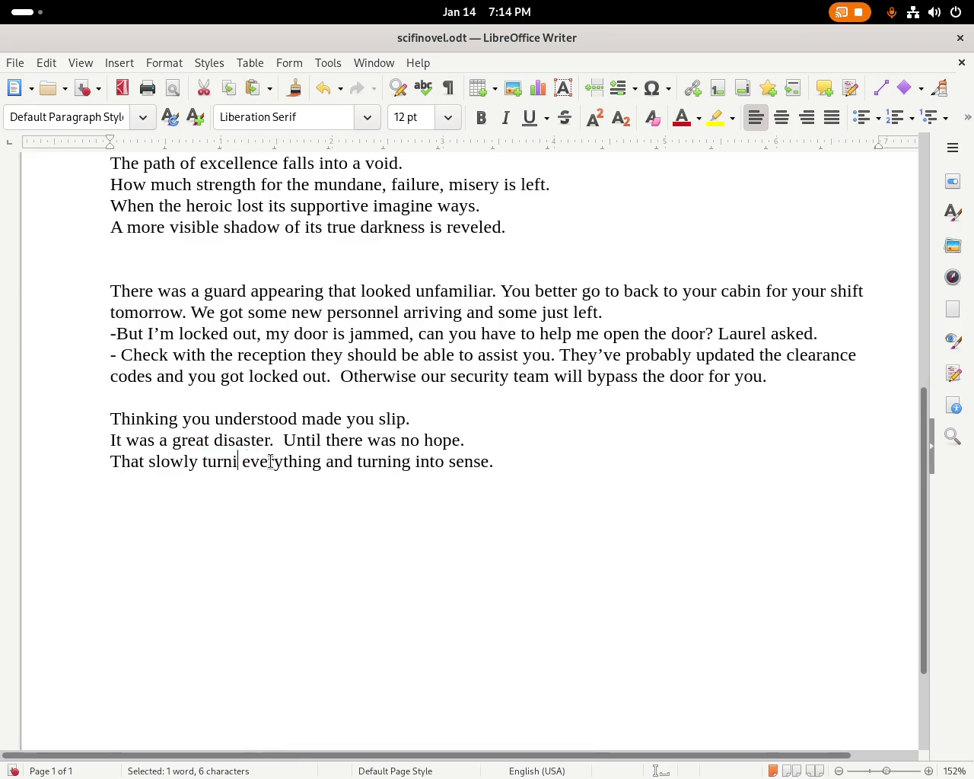
{"action": "type", "text": "ng"}
{"action": "double_click", "coordinate": [389, 461]}
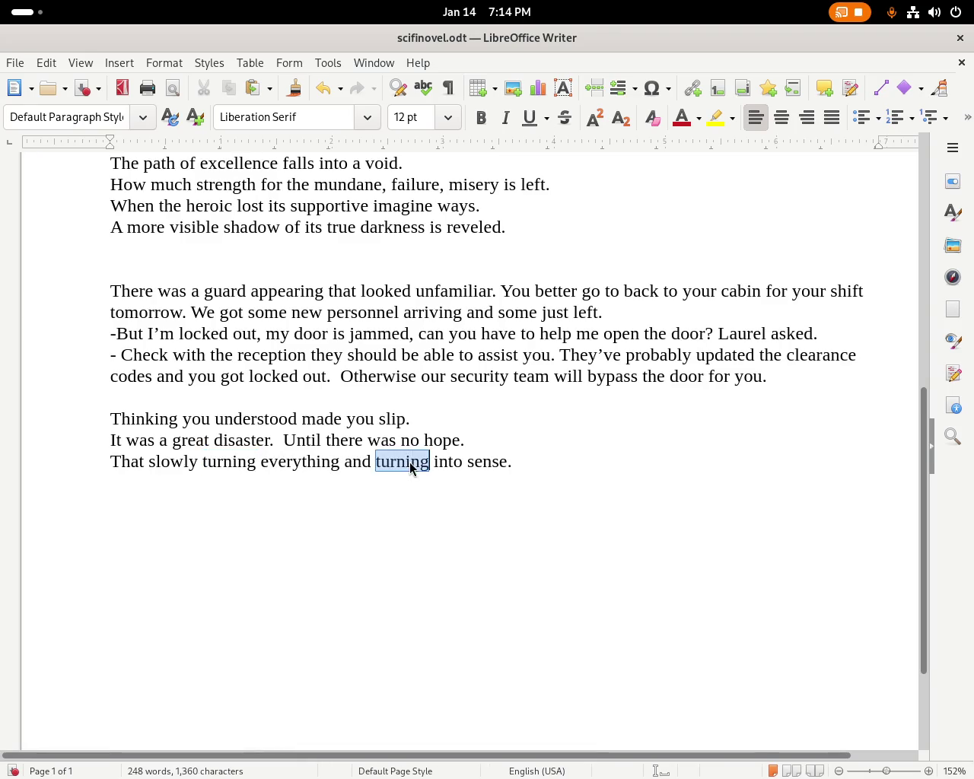
{"action": "key", "text": "Delete"}
{"action": "key", "text": "Delete"}
{"action": "key", "text": "Delete"}
{"action": "key", "text": "Delete"}
{"action": "key", "text": "Delete"}
{"action": "key", "text": "Delete"}
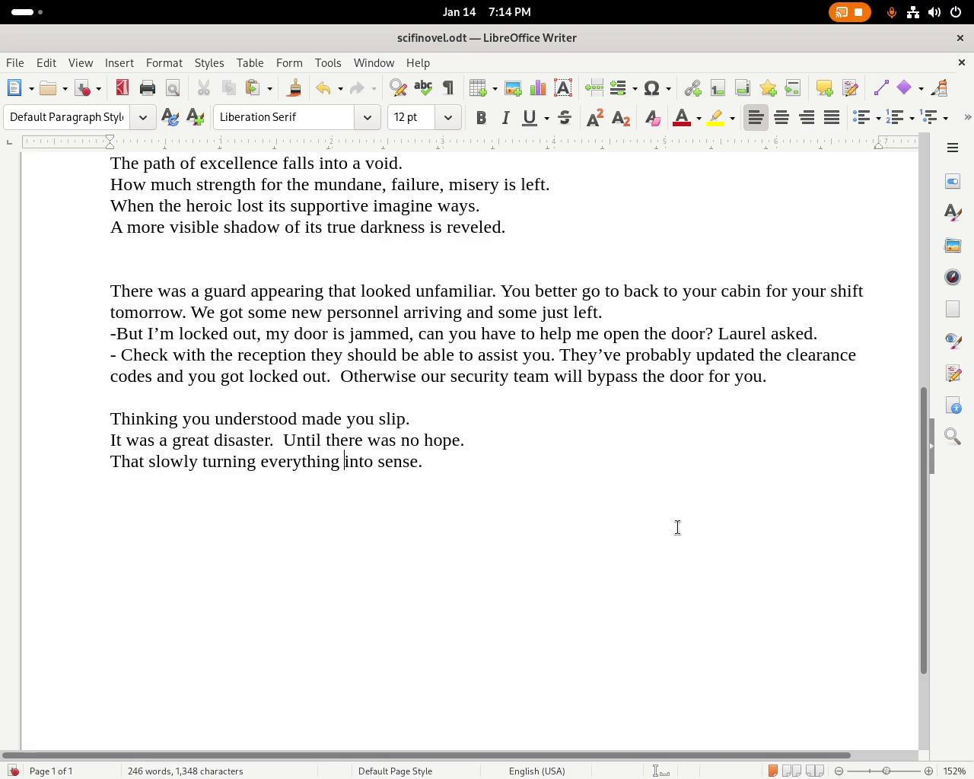
{"action": "key", "text": "ctrl+s"}
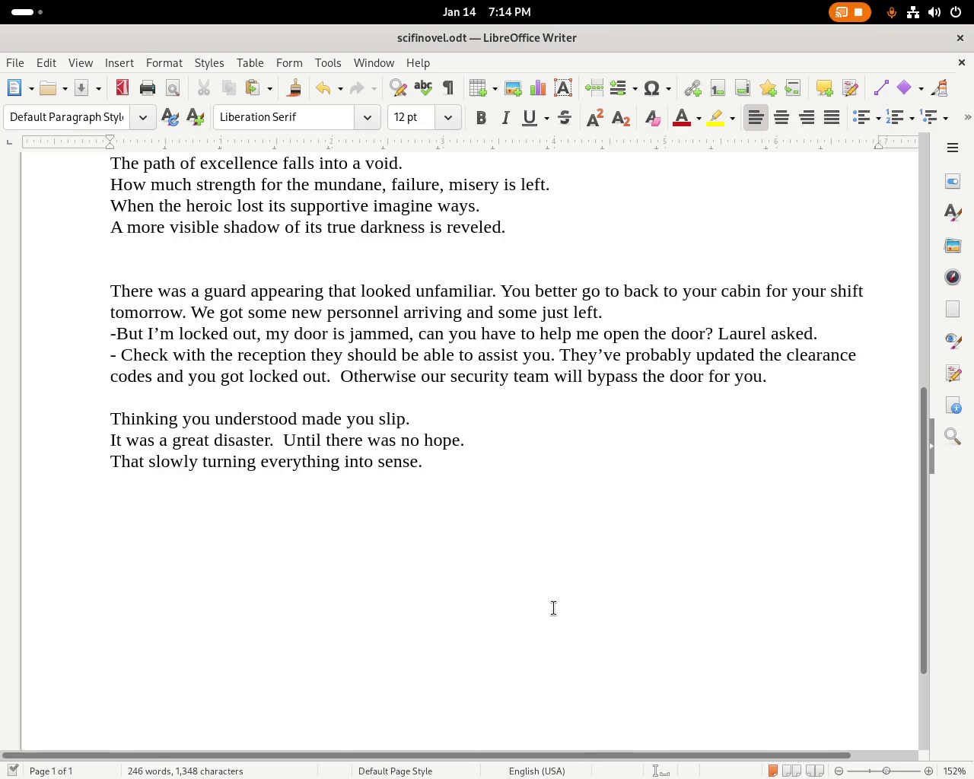
{"action": "double_click", "coordinate": [229, 464]}
{"action": "type", "text": "turned"}
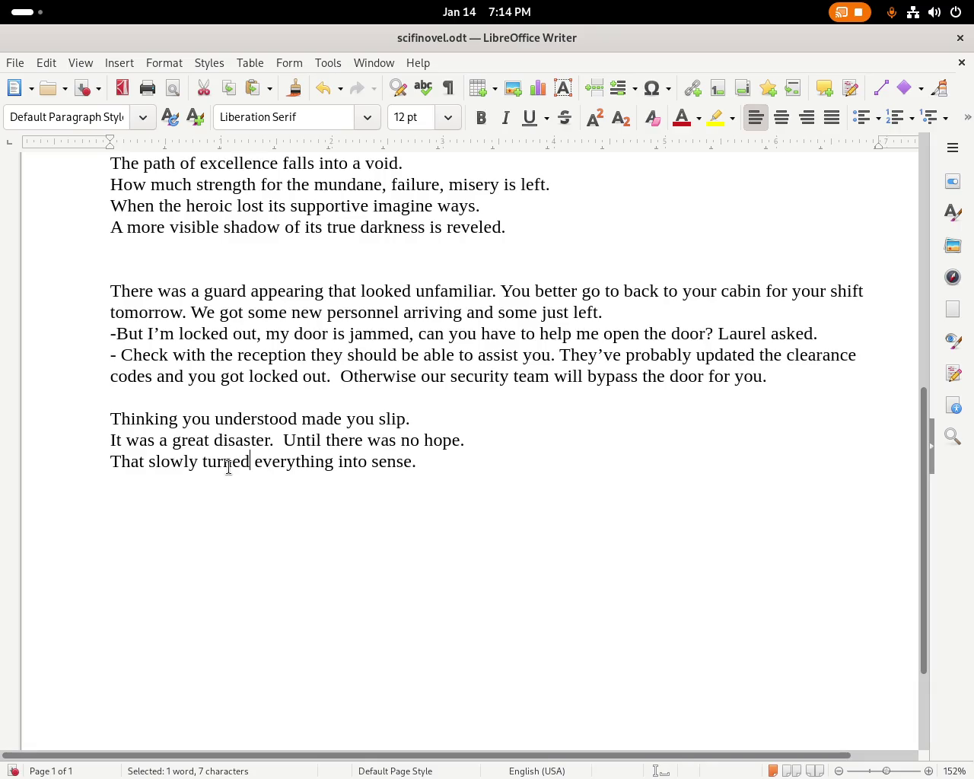
{"action": "key", "text": "ctrl+s"}
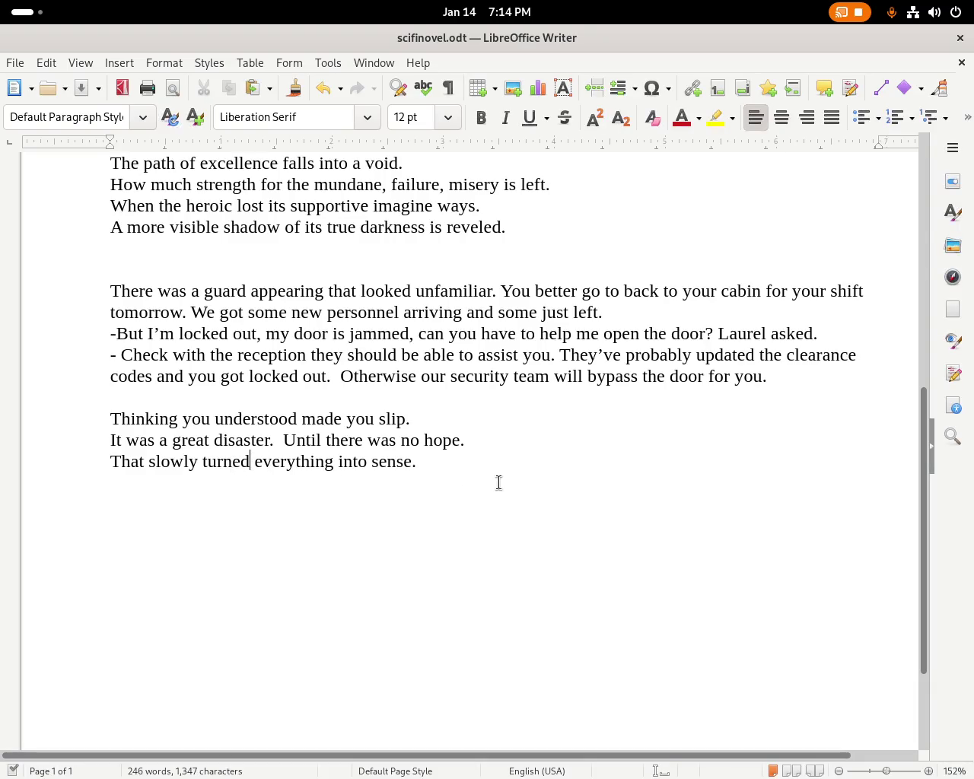
Make the second line end 'failure and misery.' by replacing the comma and removing 'is'.
{"action": "left_click", "coordinate": [915, 487]}
{"action": "left_click_drag", "start_coordinate": [921, 417], "coordinate": [922, 393]}
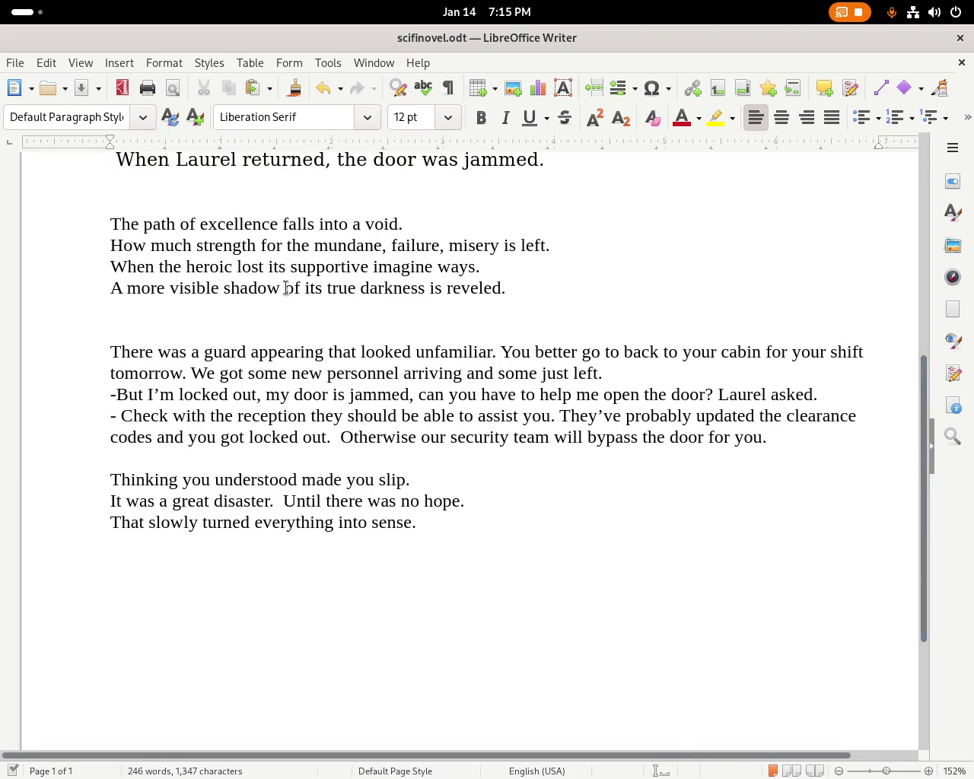
{"action": "left_click", "coordinate": [440, 245]}
{"action": "key", "text": "BackSpace"}
{"action": "type", "text": "and"}
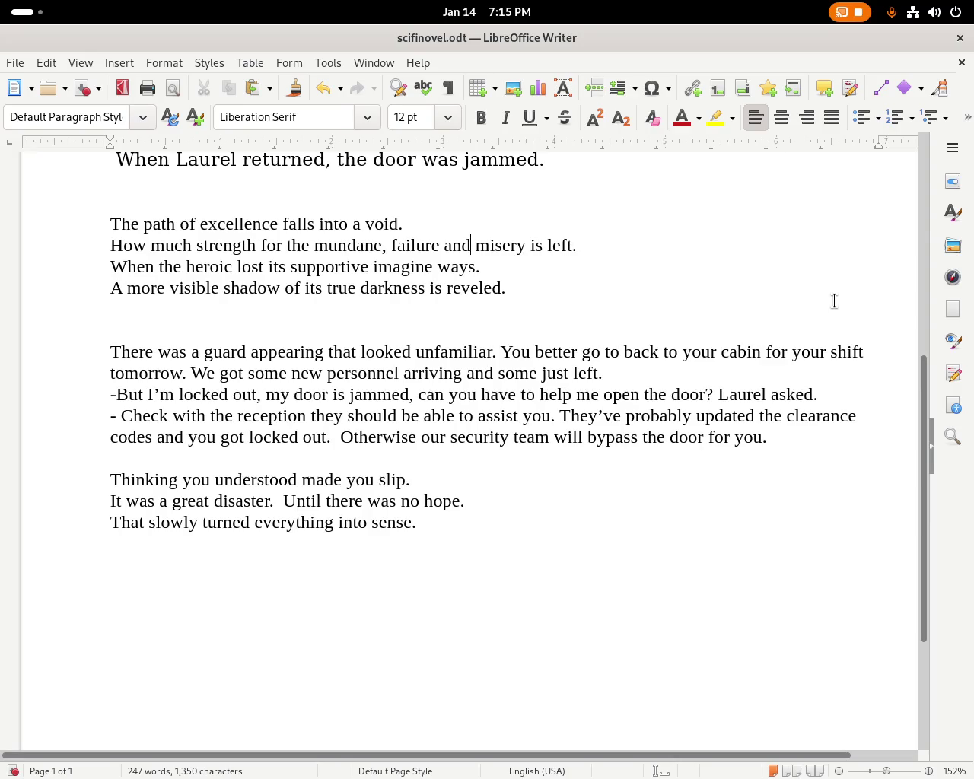
{"action": "key", "text": "Right"}
{"action": "key", "text": "Right"}
{"action": "key", "text": "Right"}
{"action": "key", "text": "Delete"}
{"action": "key", "text": "Delete"}
{"action": "key", "text": "Delete"}
{"action": "key", "text": "Delete"}
{"action": "key", "text": "Delete"}
{"action": "key", "text": "Delete"}
Change 'imagine ways' to 'imaginations' and 'the heroic' to 'heroism' in the third line.
{"action": "double_click", "coordinate": [407, 266]}
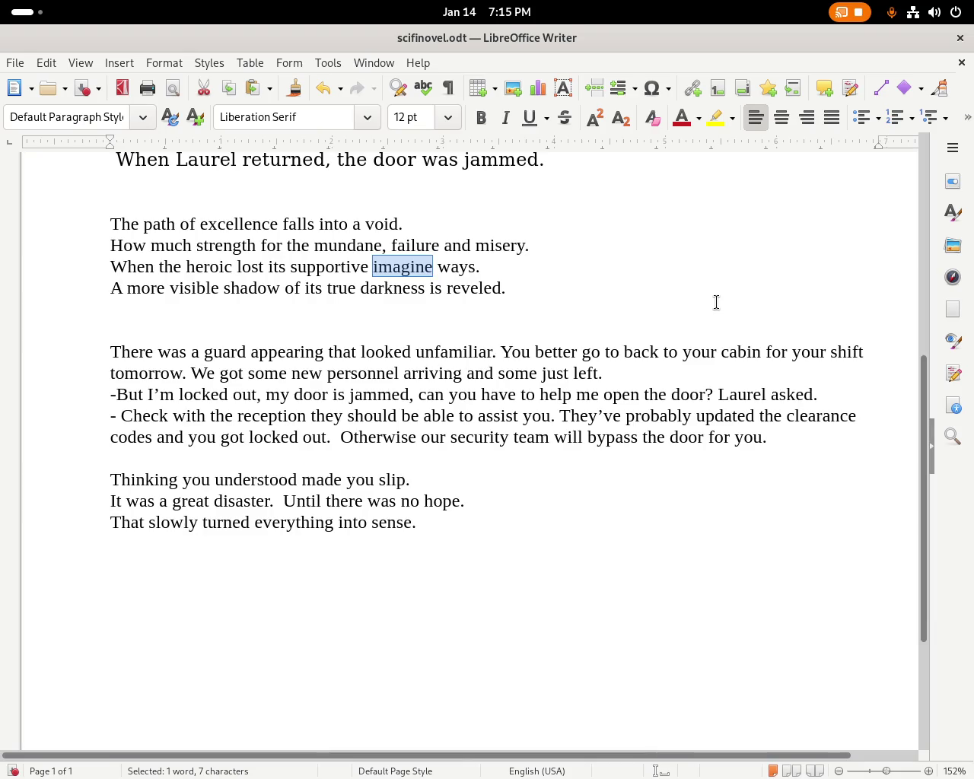
{"action": "key", "text": "Delete"}
{"action": "key", "text": "Delete"}
{"action": "key", "text": "Delete"}
{"action": "key", "text": "Delete"}
{"action": "type", "text": "imaginati"}
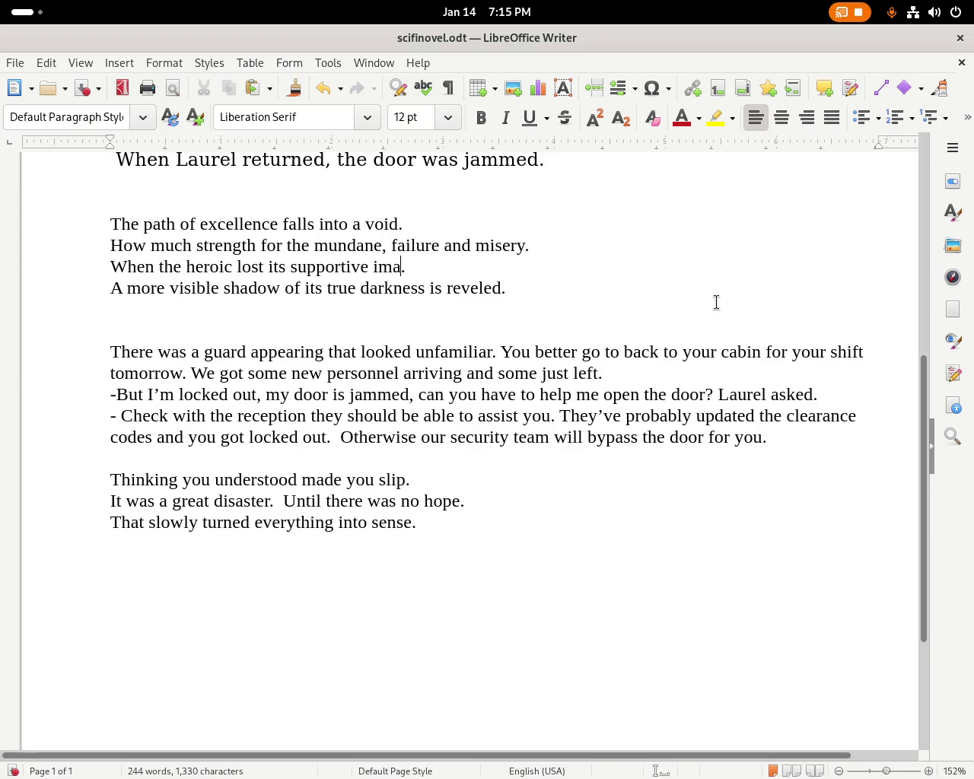
{"action": "type", "text": "ons"}
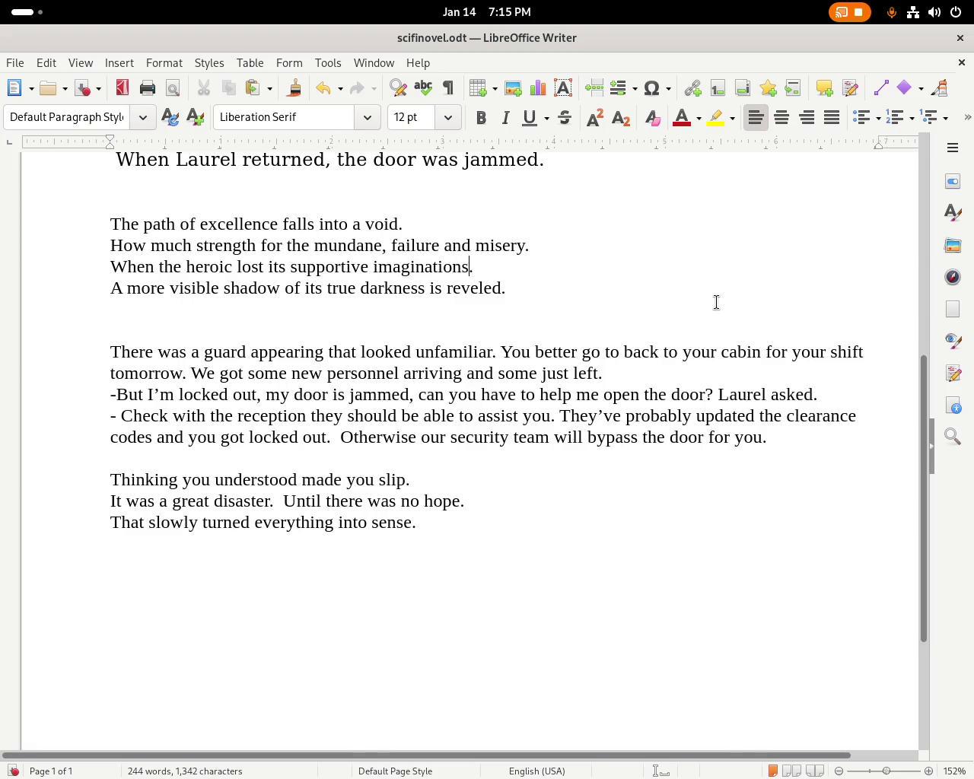
{"action": "double_click", "coordinate": [169, 265]}
{"action": "key", "text": "Delete"}
{"action": "key", "text": "Delete"}
{"action": "key", "text": "Right"}
{"action": "key", "text": "Right"}
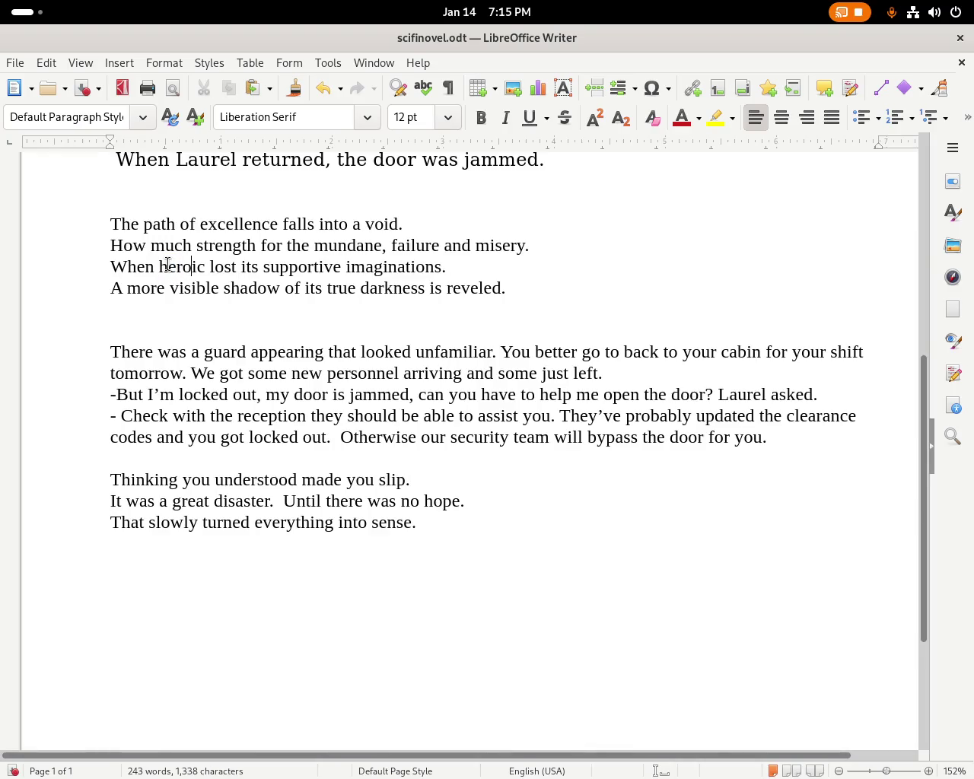
{"action": "key", "text": "BackSpace"}
{"action": "type", "text": "sm"}
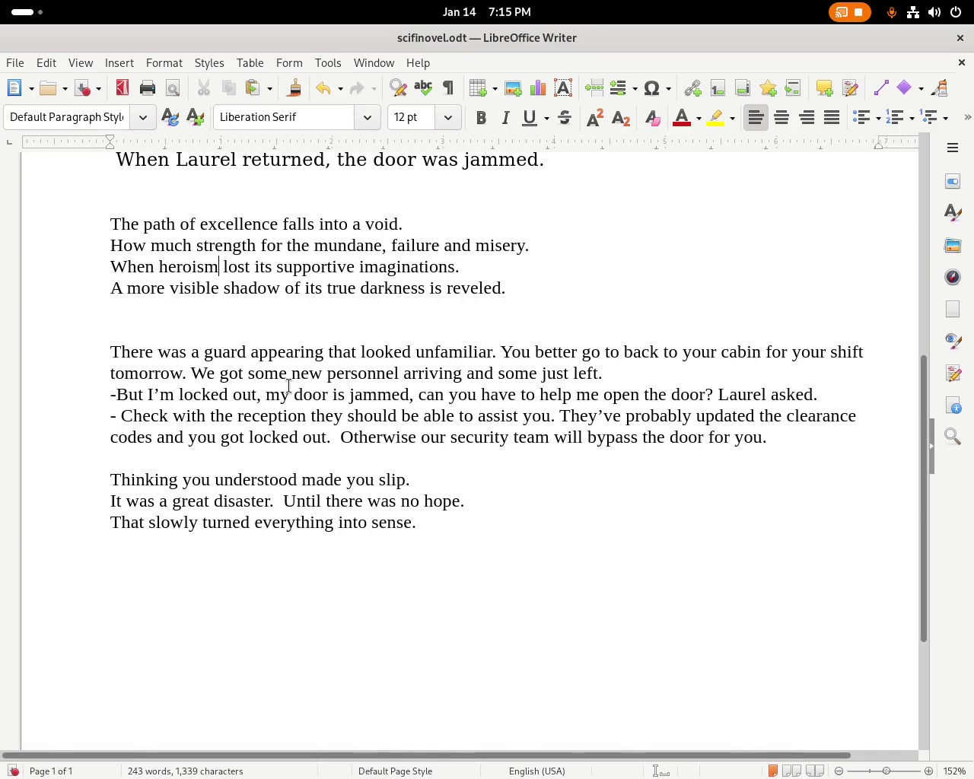
Replace 'imaginations' with 'imagined ways', fixing the spelling via the suggestion.
{"action": "double_click", "coordinate": [406, 270]}
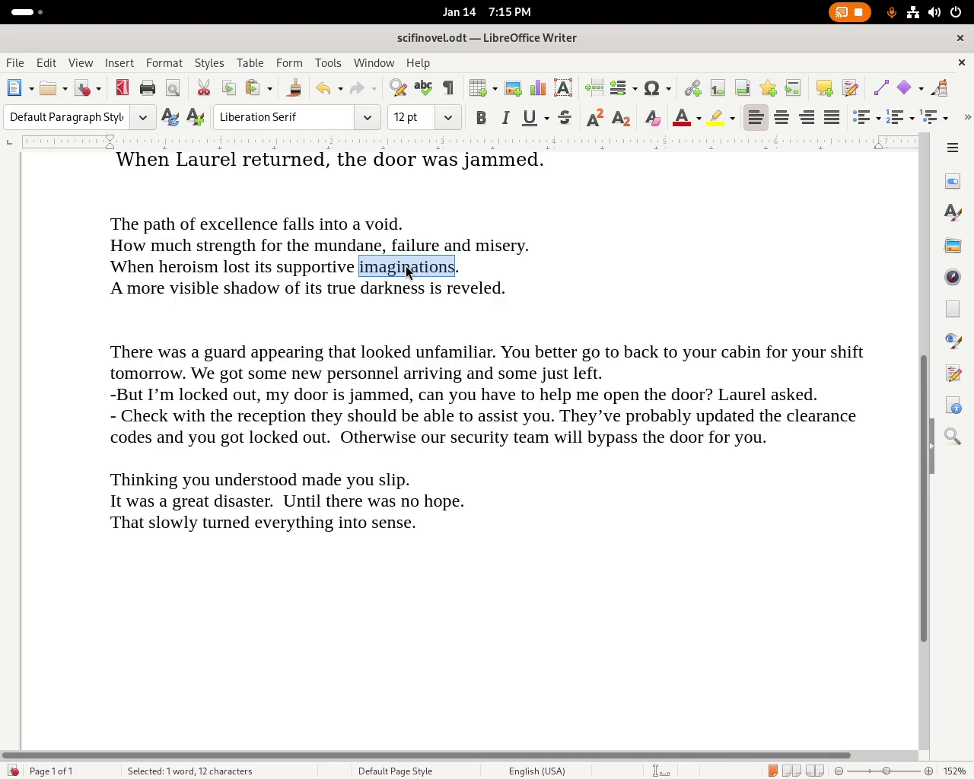
{"action": "type", "text": "imagened ways"}
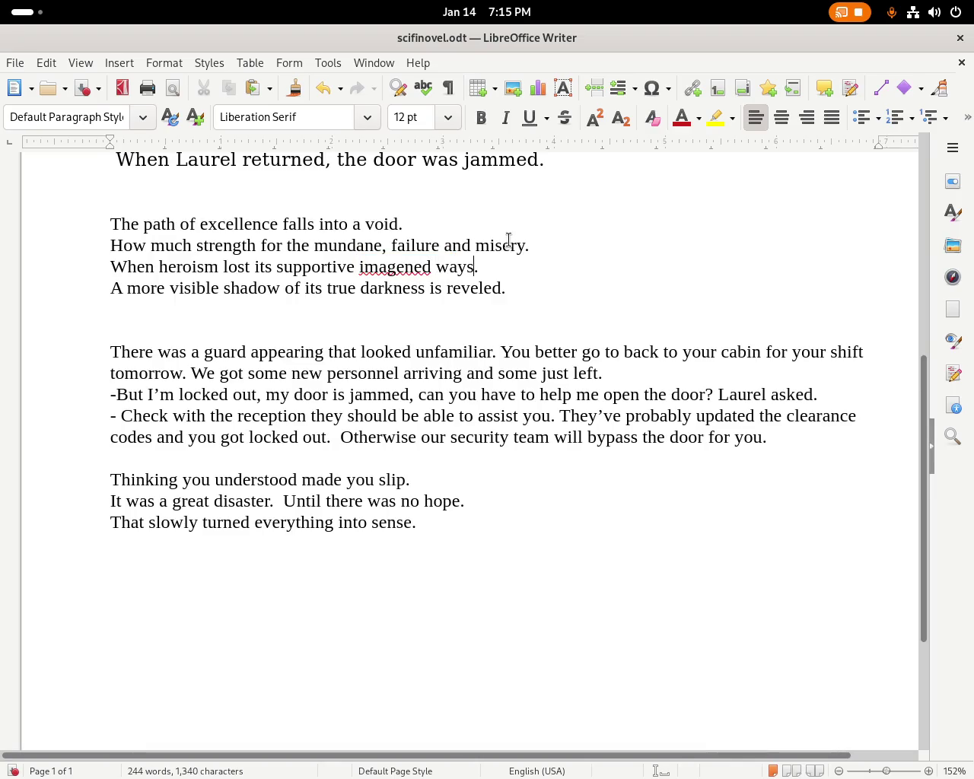
{"action": "right_click", "coordinate": [416, 270]}
{"action": "left_click", "coordinate": [424, 288]}
{"action": "left_click", "coordinate": [257, 287]}
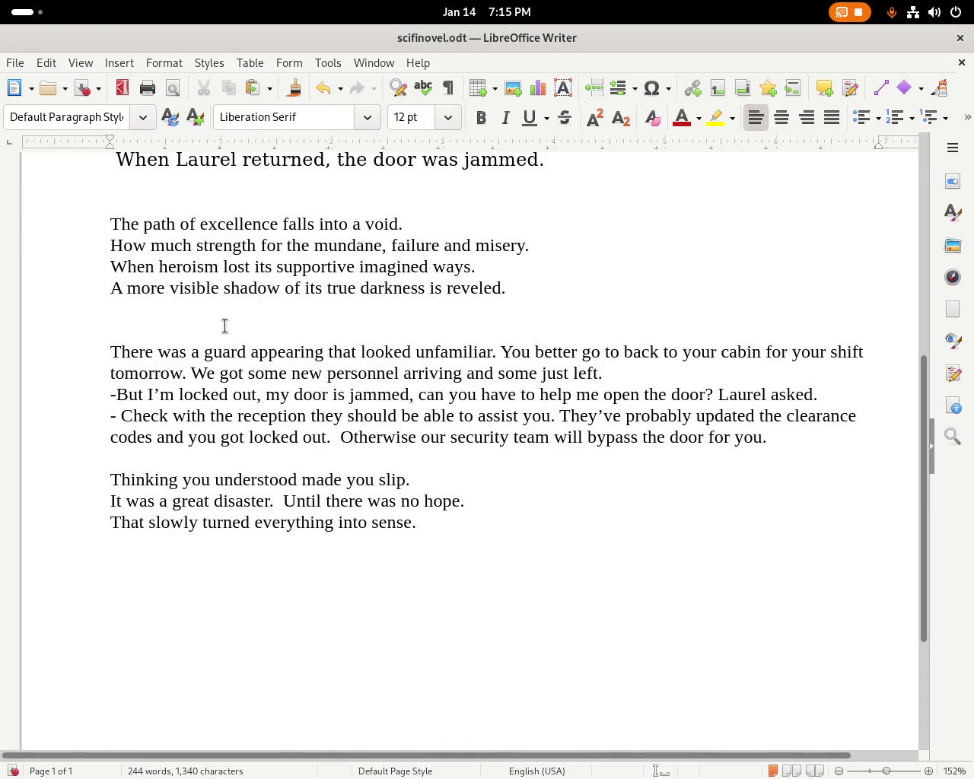
{"action": "double_click", "coordinate": [311, 289]}
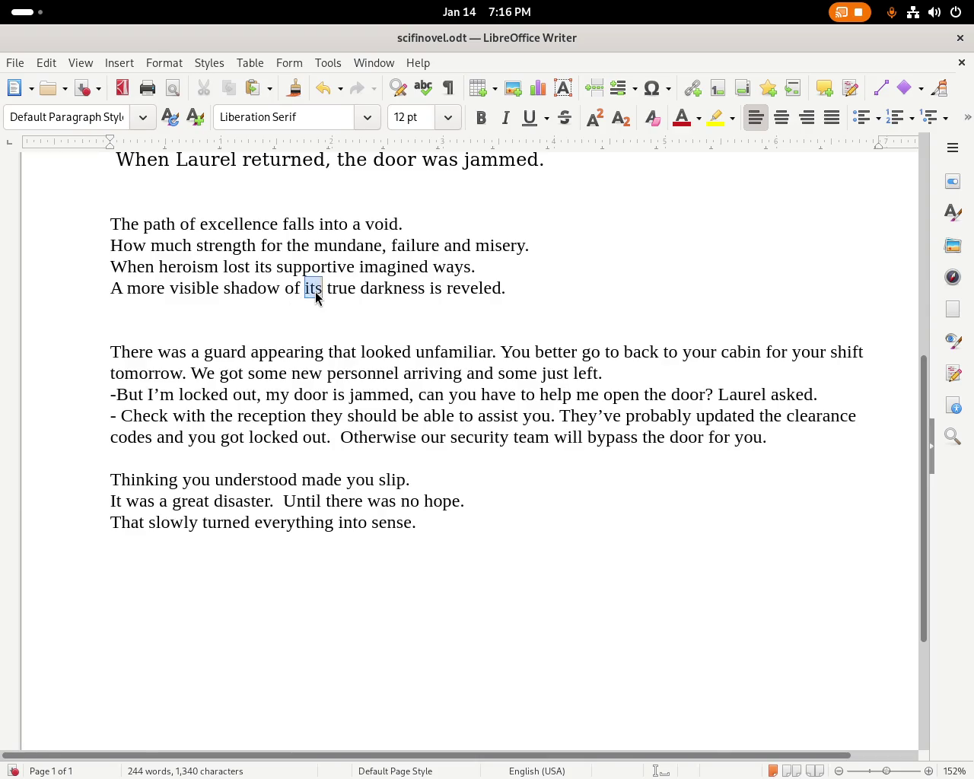
Reword the fourth line to use 'was its' and insert 'all of' before 'the clearance codes'.
{"action": "key", "text": "Delete"}
{"action": "key", "text": "Delete"}
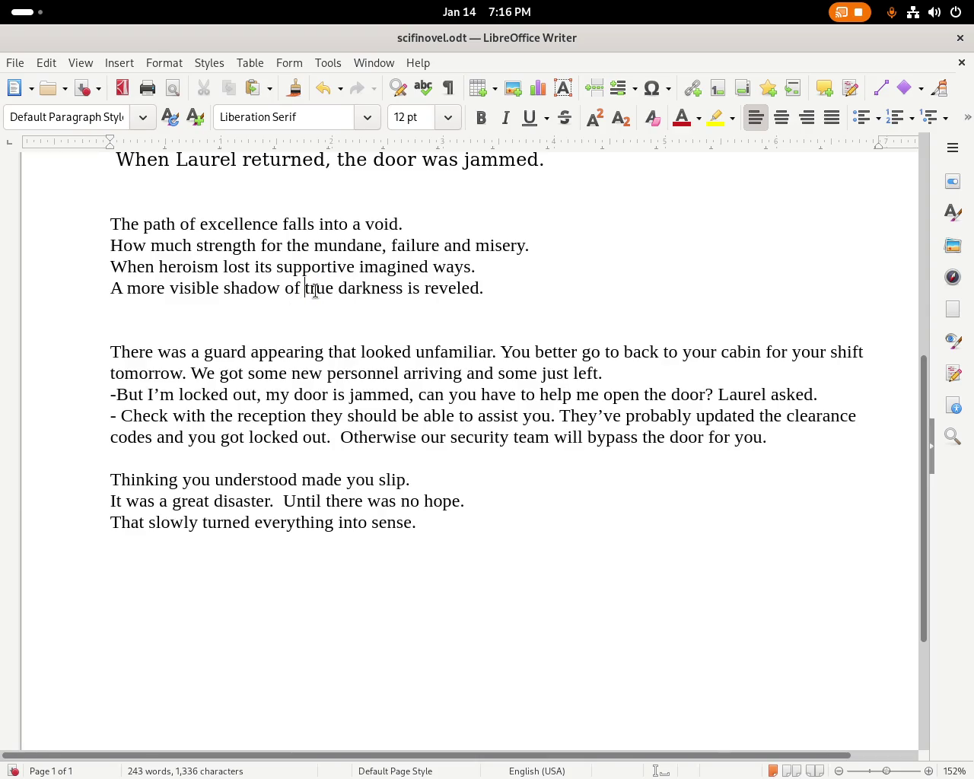
{"action": "double_click", "coordinate": [417, 288]}
{"action": "type", "text": "was"}
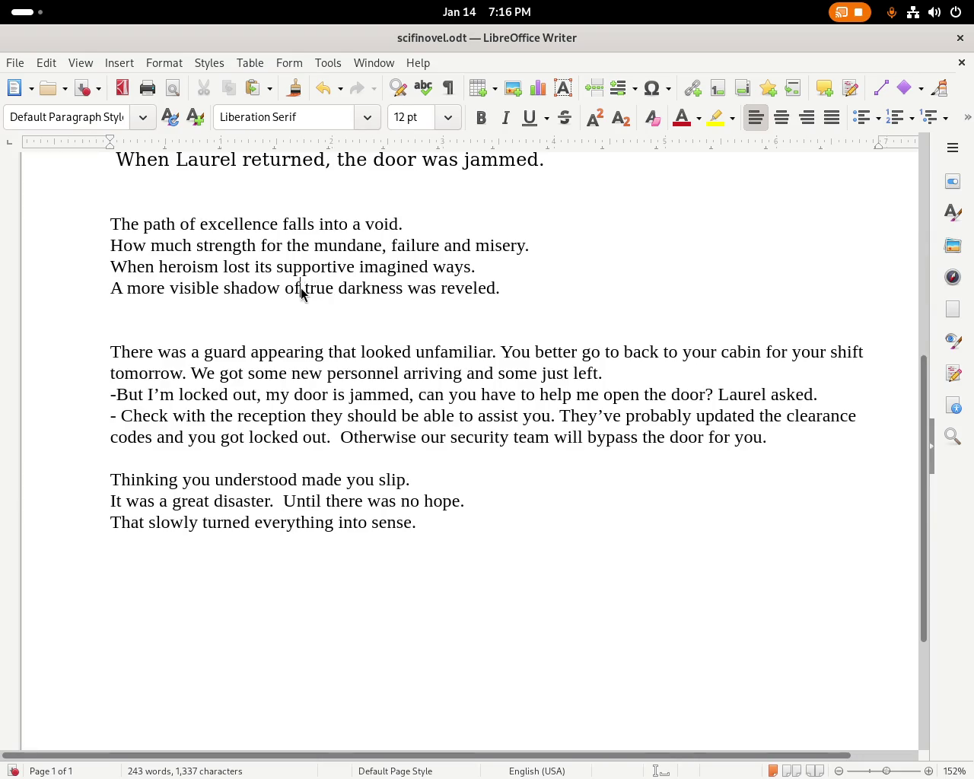
{"action": "type", "text": " its"}
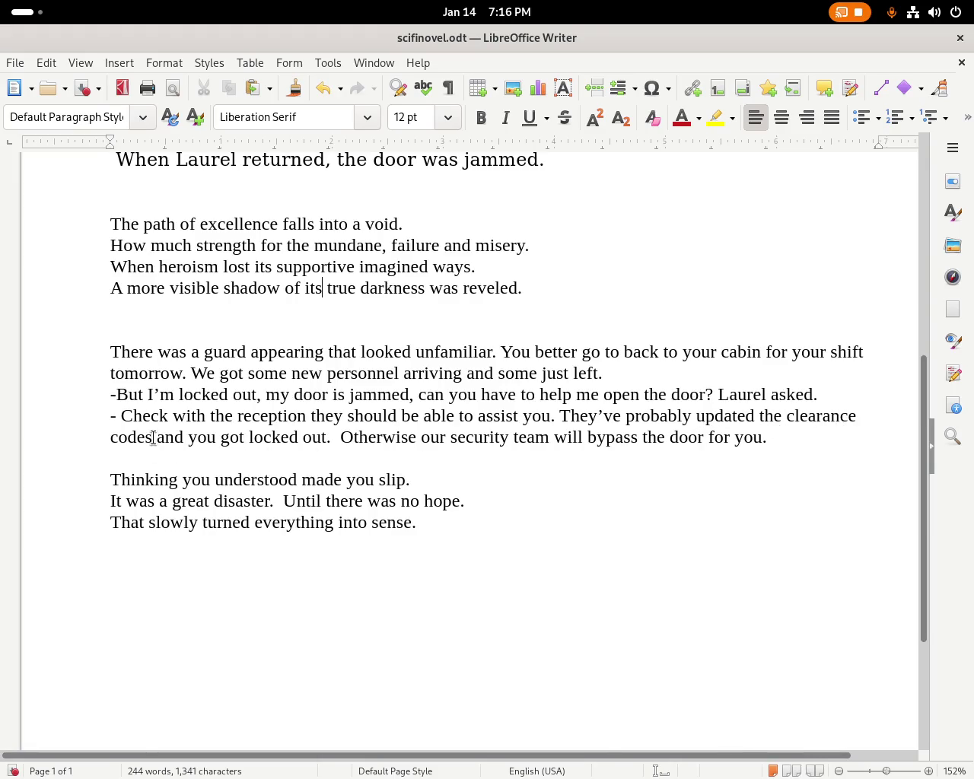
{"action": "left_click", "coordinate": [764, 416]}
{"action": "type", "text": "all of"}
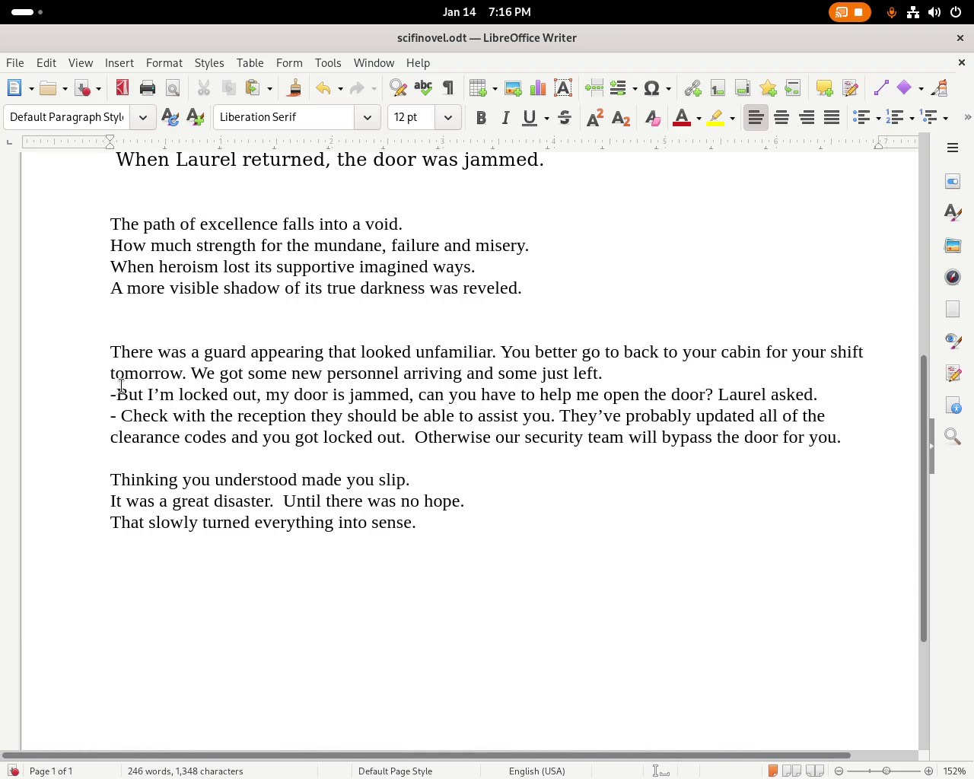
Italicise the four-line first poem and the three-line closing poem.
{"action": "left_click_drag", "start_coordinate": [533, 289], "coordinate": [87, 220]}
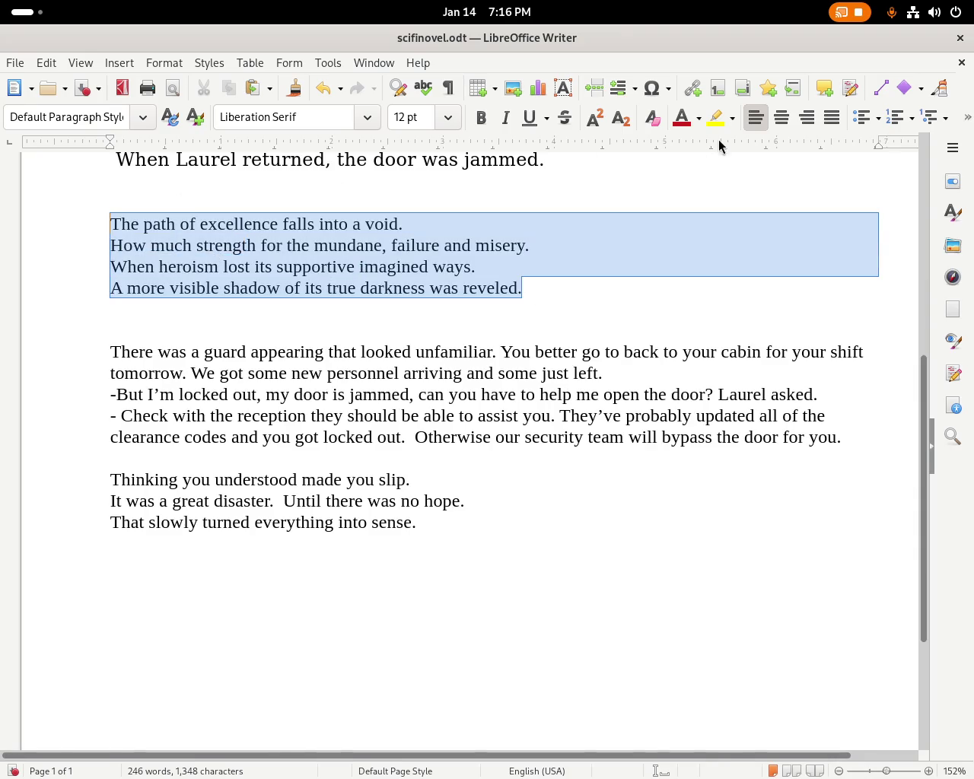
{"action": "left_click", "coordinate": [505, 117]}
{"action": "left_click", "coordinate": [352, 522]}
{"action": "left_click", "coordinate": [411, 522]}
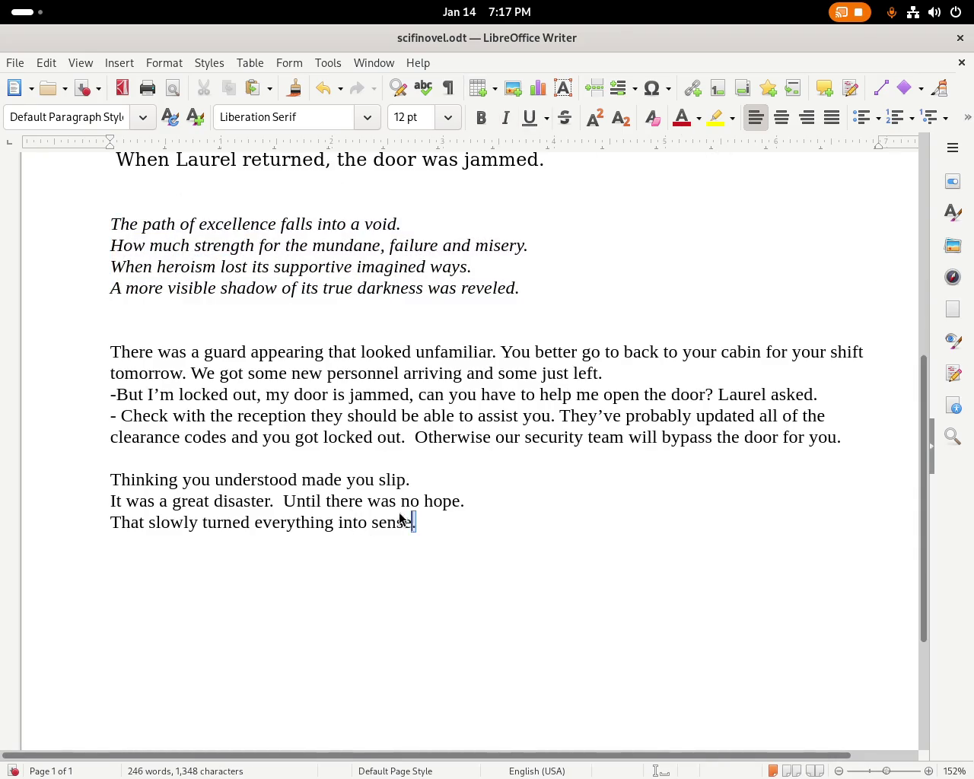
{"action": "left_click_drag", "start_coordinate": [401, 520], "coordinate": [96, 483]}
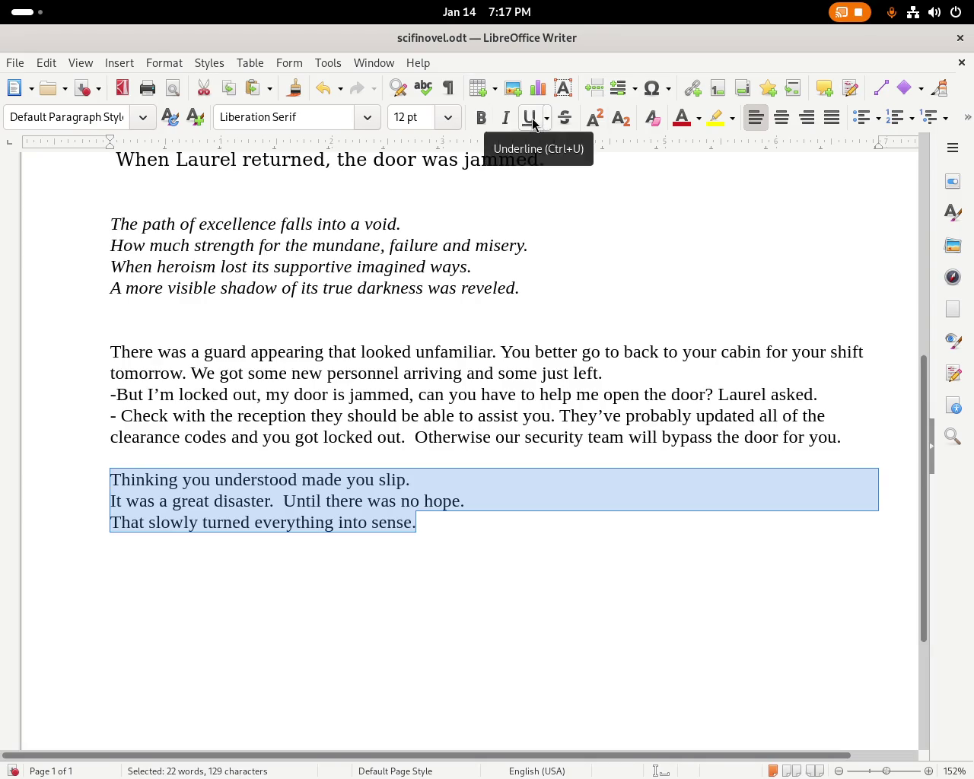
{"action": "left_click", "coordinate": [505, 117]}
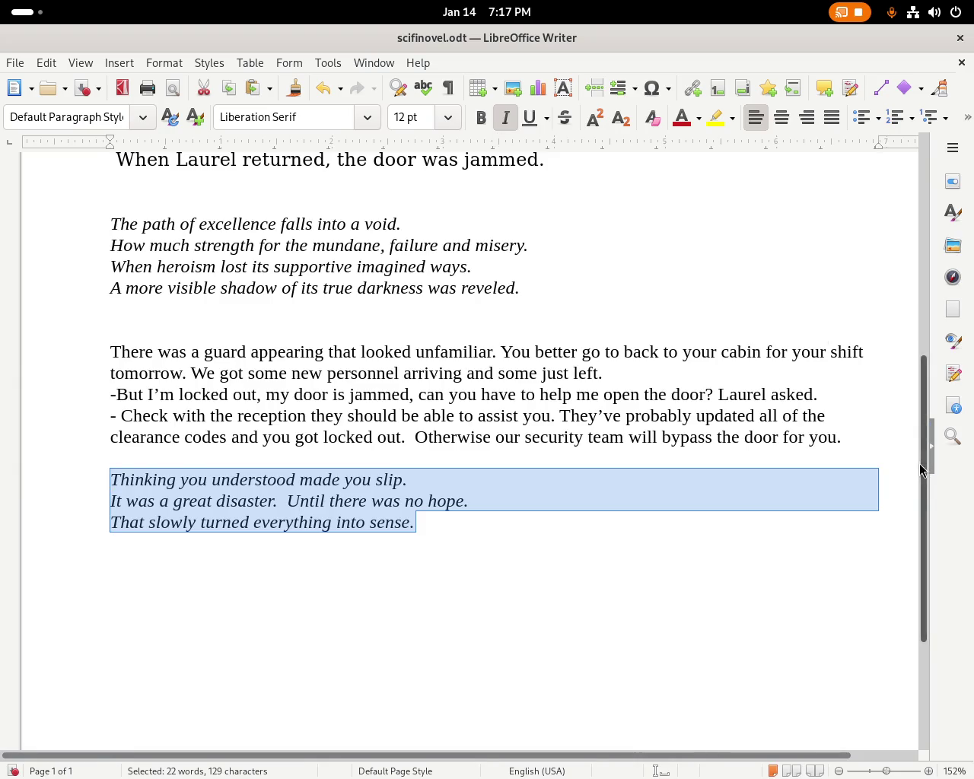
{"action": "mouse_move", "coordinate": [922, 470]}
{"action": "left_mouse_down"}
{"action": "mouse_move", "coordinate": [924, 254]}
{"action": "mouse_move", "coordinate": [633, 491]}
{"action": "left_mouse_up"}
{"action": "left_click", "coordinate": [633, 491]}
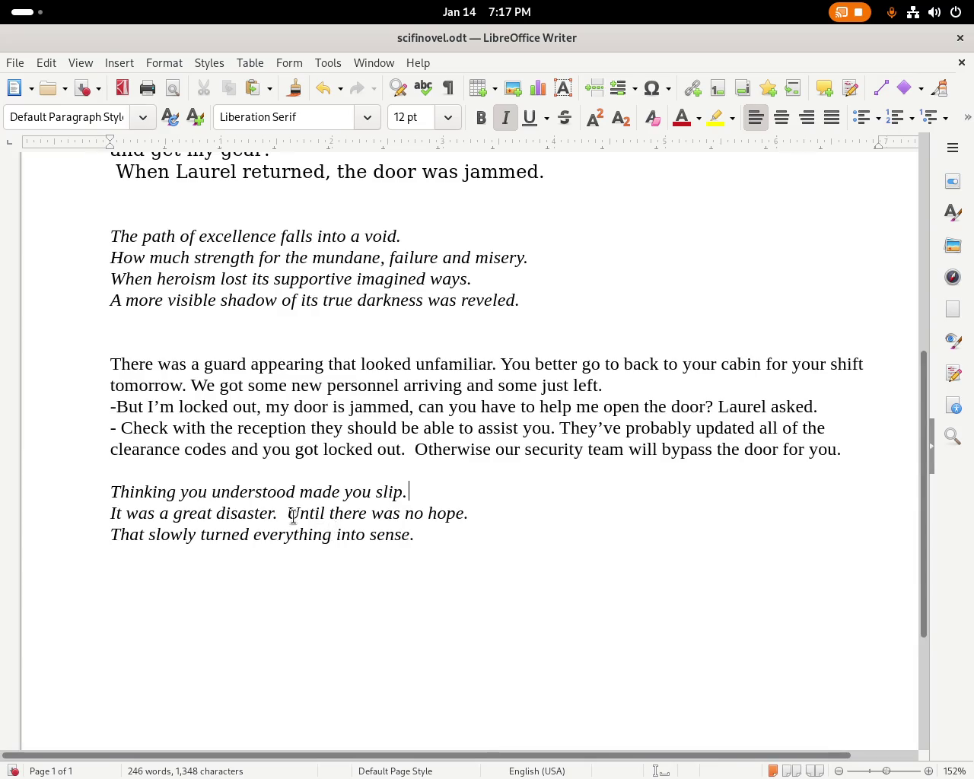
{"action": "left_click_drag", "start_coordinate": [320, 513], "coordinate": [489, 516]}
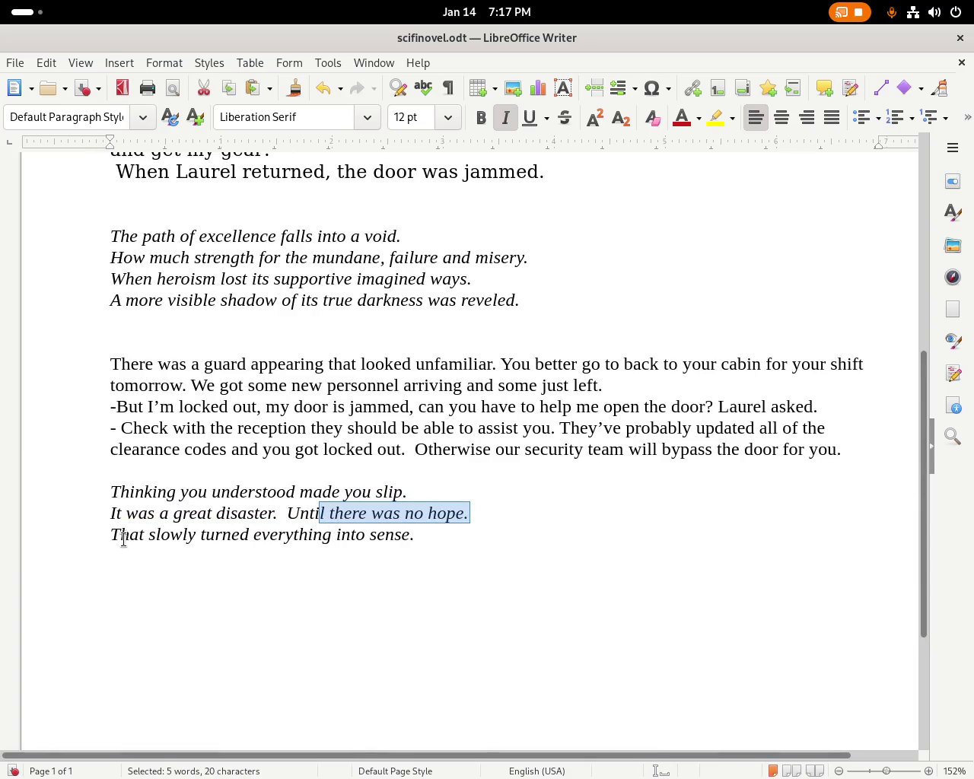
Replace the final word 'sense' with 'being common sense'.
{"action": "left_click_drag", "start_coordinate": [298, 535], "coordinate": [440, 530]}
{"action": "left_click", "coordinate": [440, 531]}
{"action": "left_click", "coordinate": [368, 535]}
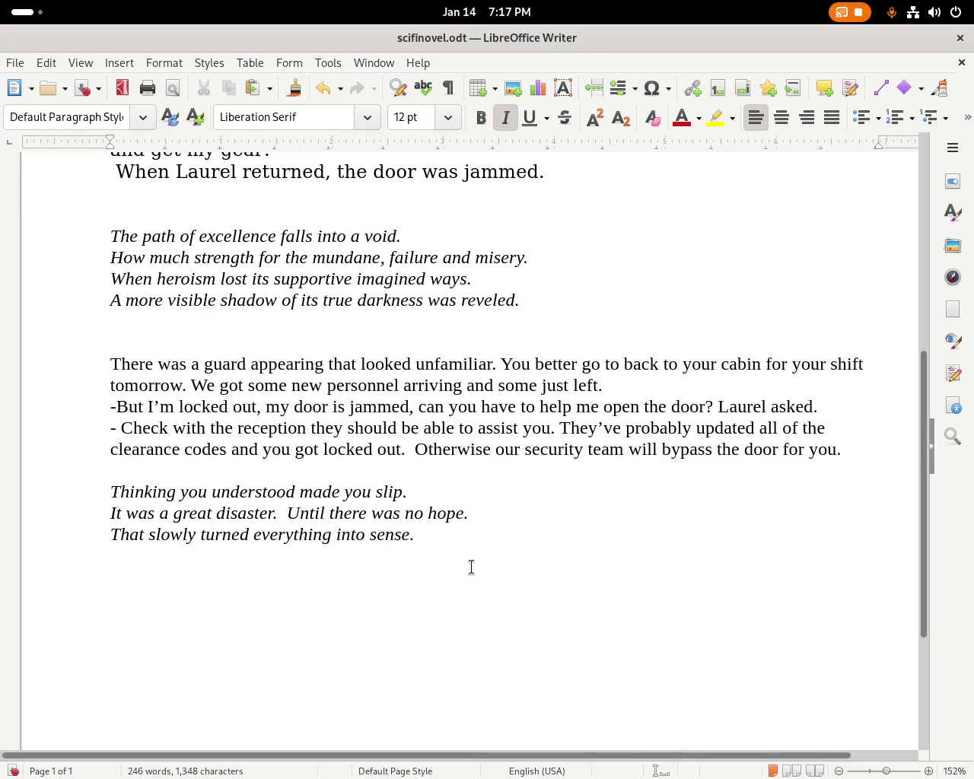
{"action": "double_click", "coordinate": [348, 533]}
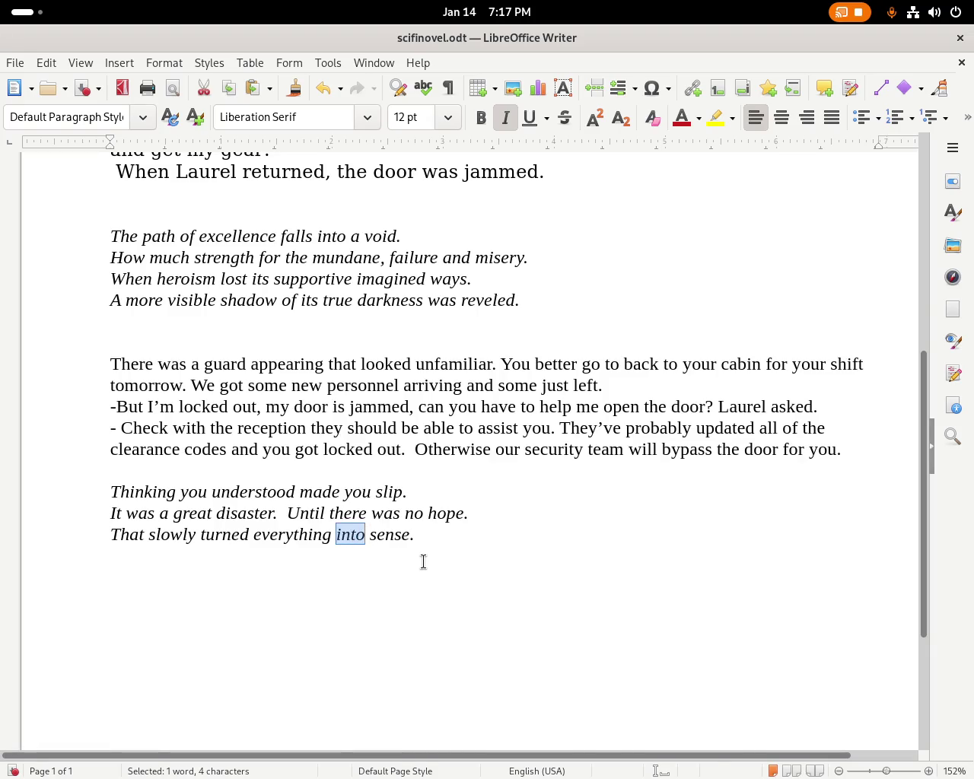
{"action": "left_click", "coordinate": [402, 535]}
{"action": "double_click", "coordinate": [385, 534]}
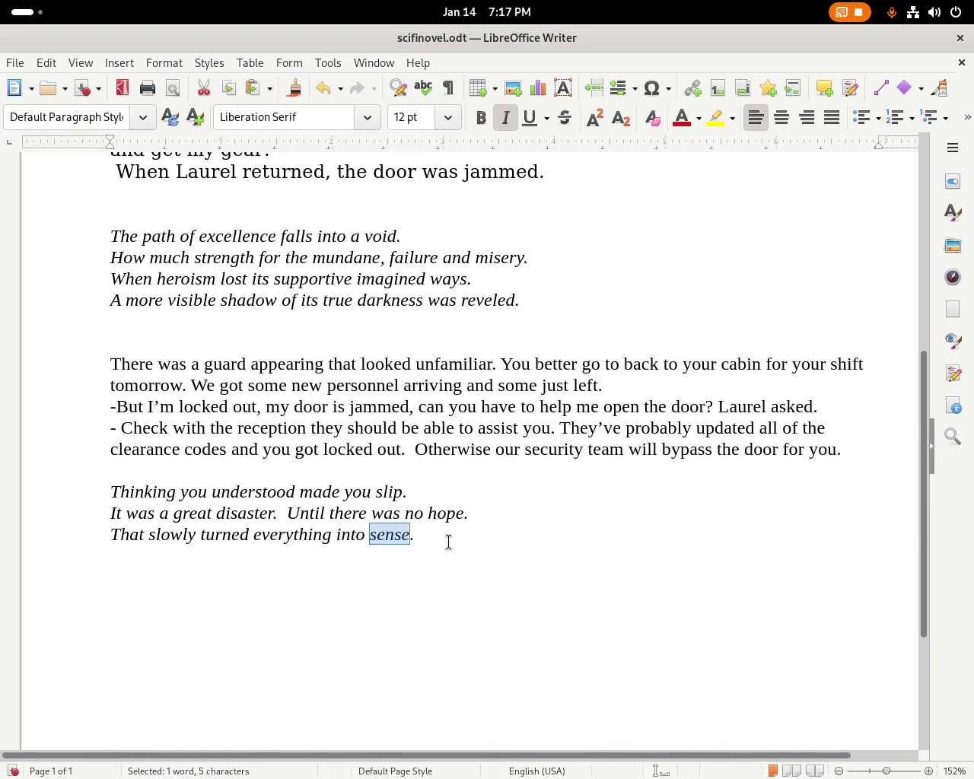
{"action": "type", "text": "begin"}
{"action": "key", "text": "BackSpace"}
{"action": "key", "text": "BackSpace"}
{"action": "key", "text": "BackSpace"}
{"action": "type", "text": "ing seen"}
{"action": "key", "text": "BackSpace"}
{"action": "key", "text": "BackSpace"}
{"action": "type", "text": "sne"}
{"action": "key", "text": "BackSpace"}
{"action": "key", "text": "BackSpace"}
{"action": "key", "text": "BackSpace"}
{"action": "key", "text": "BackSpace"}
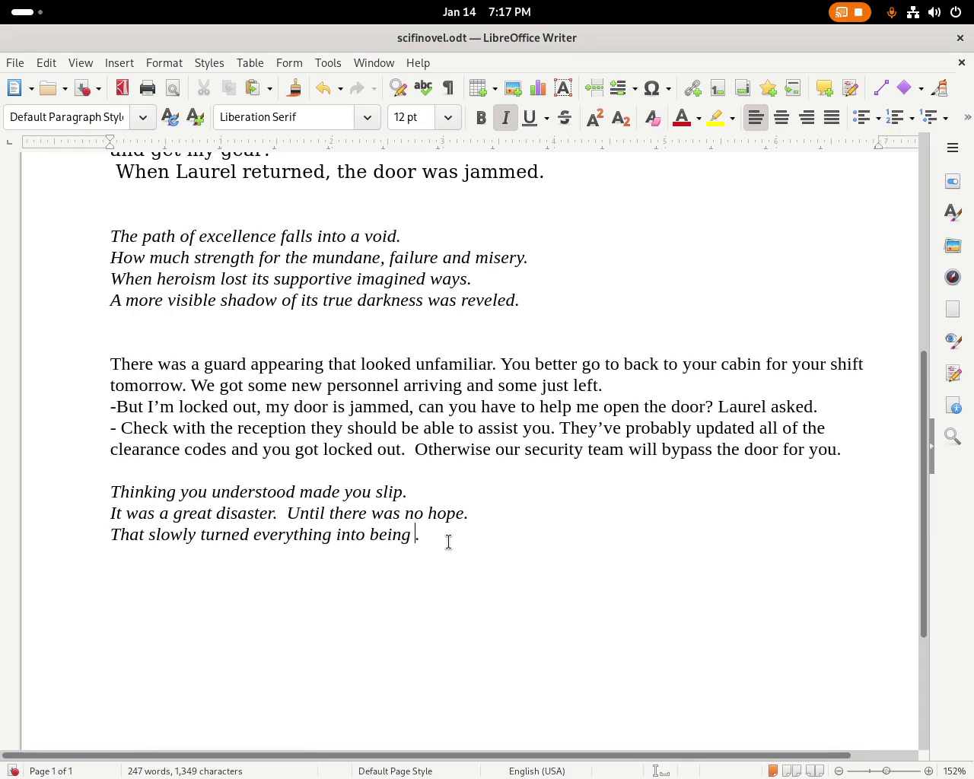
{"action": "key", "text": "BackSpace"}
{"action": "key", "text": "BackSpace"}
{"action": "key", "text": "BackSpace"}
{"action": "key", "text": "BackSpace"}
{"action": "key", "text": "BackSpace"}
{"action": "type", "text": "common sense"}
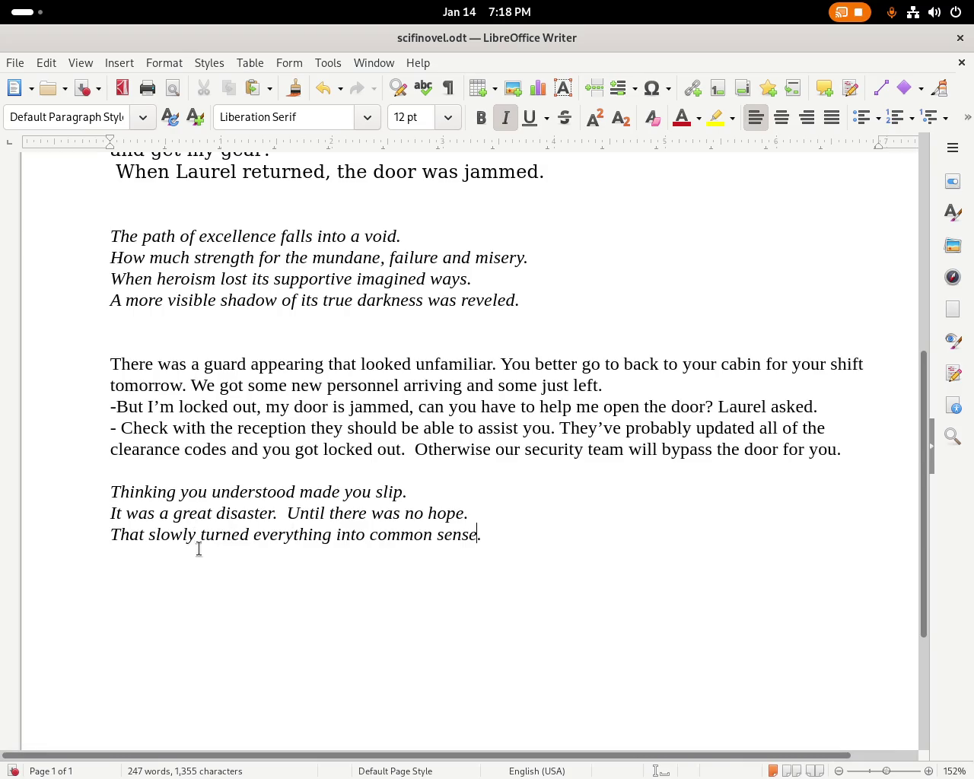
Change 'turned' to 'made', delete 'common', and replace 'into' with 'by making'.
{"action": "left_click", "coordinate": [230, 537]}
{"action": "type", "text": "made"}
{"action": "double_click", "coordinate": [396, 535]}
{"action": "key", "text": "BackSpace"}
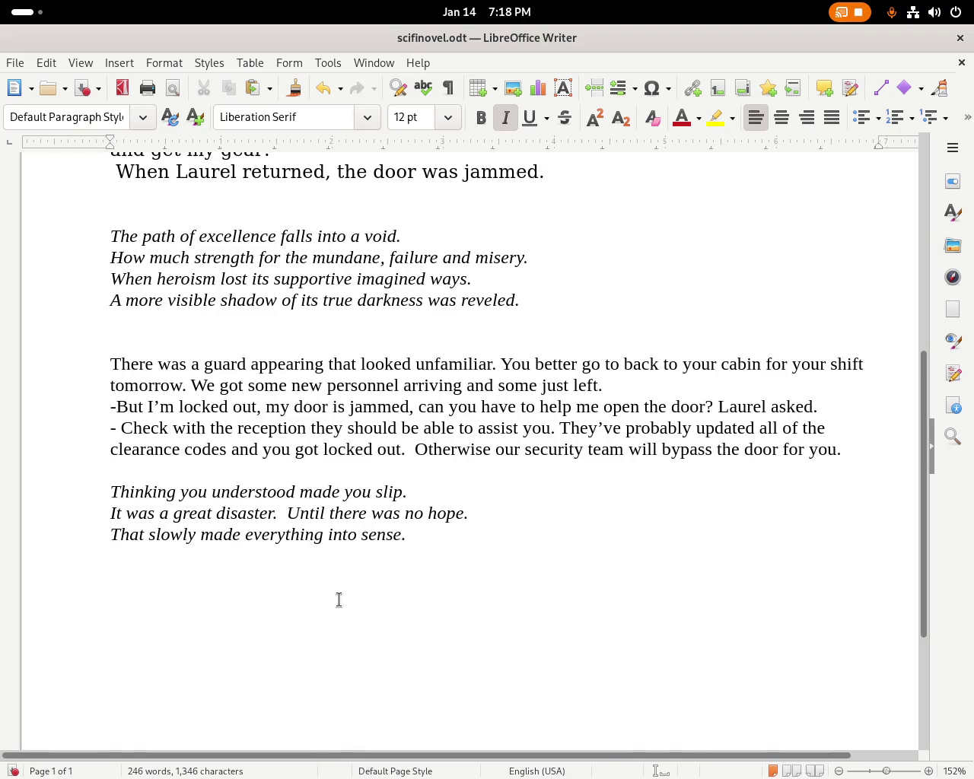
{"action": "double_click", "coordinate": [344, 535]}
{"action": "type", "text": "by making"}
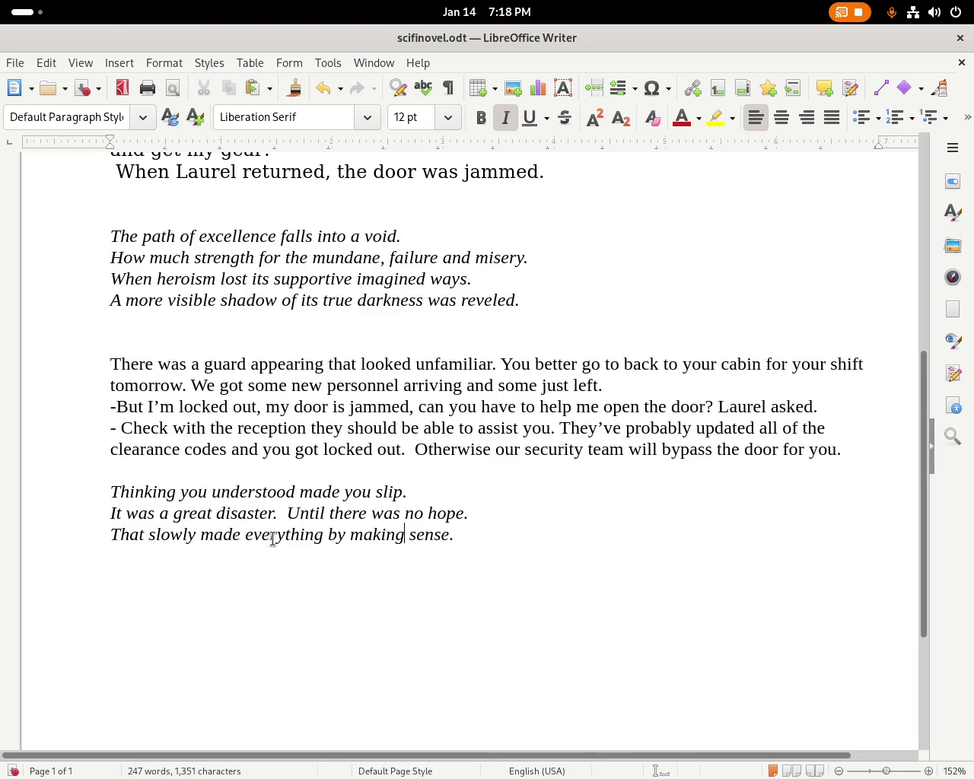
Replace 'slowly made everything' with 'slowly changed' and remove the double space.
{"action": "double_click", "coordinate": [281, 535]}
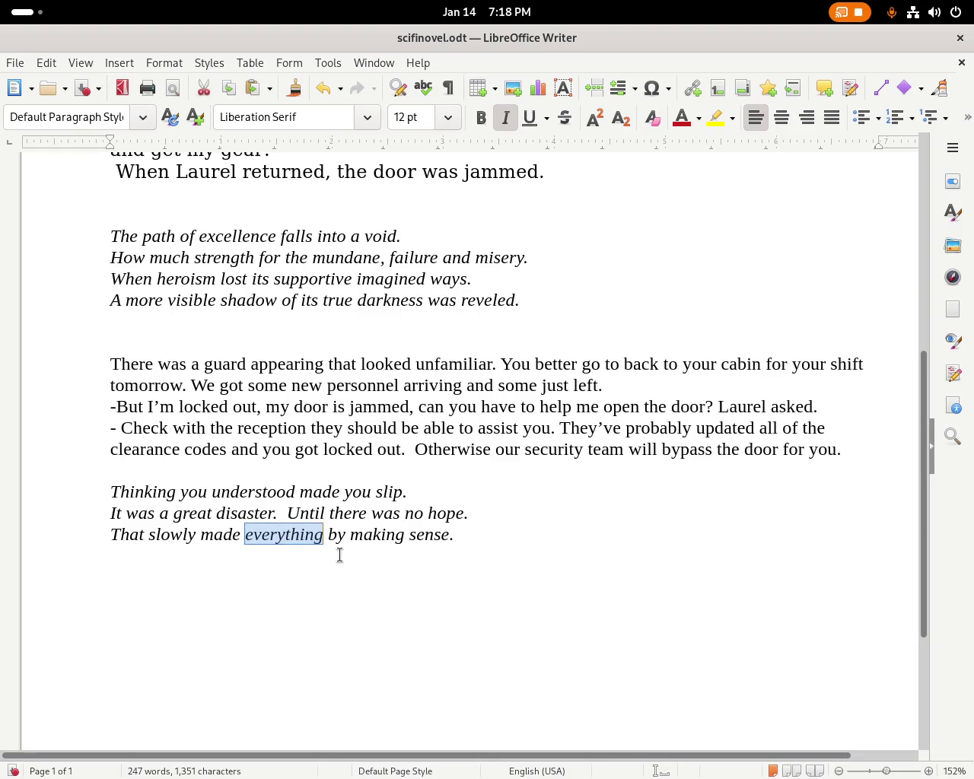
{"action": "key", "text": "Delete"}
{"action": "key", "text": "BackSpace"}
{"action": "key", "text": "BackSpace"}
{"action": "key", "text": "BackSpace"}
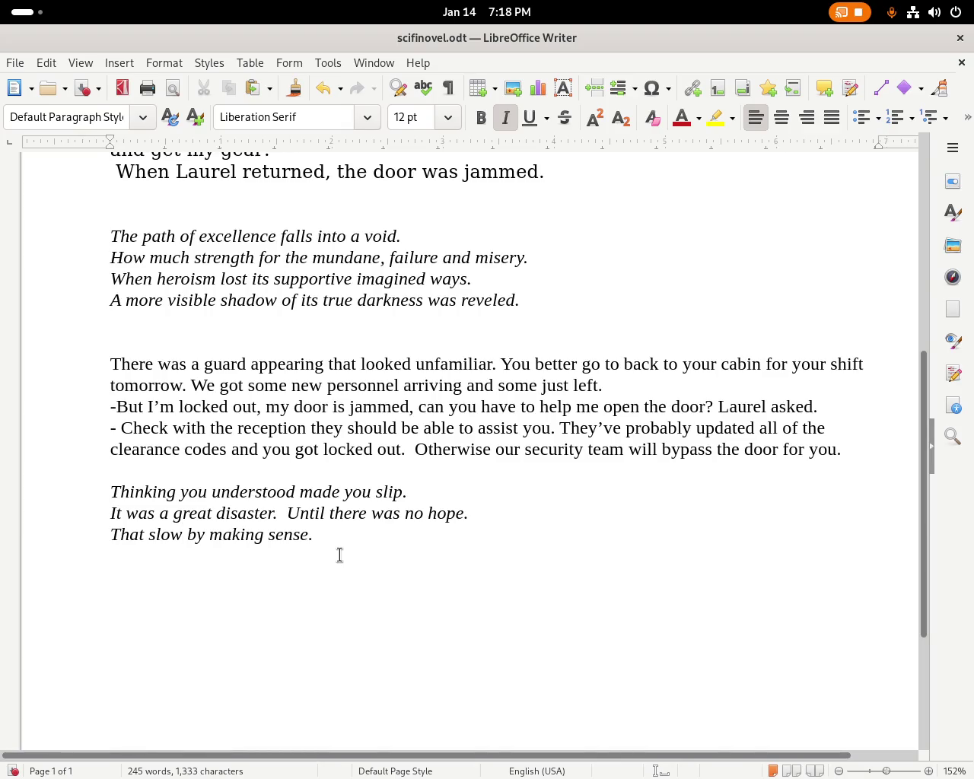
{"action": "type", "text": "ly"}
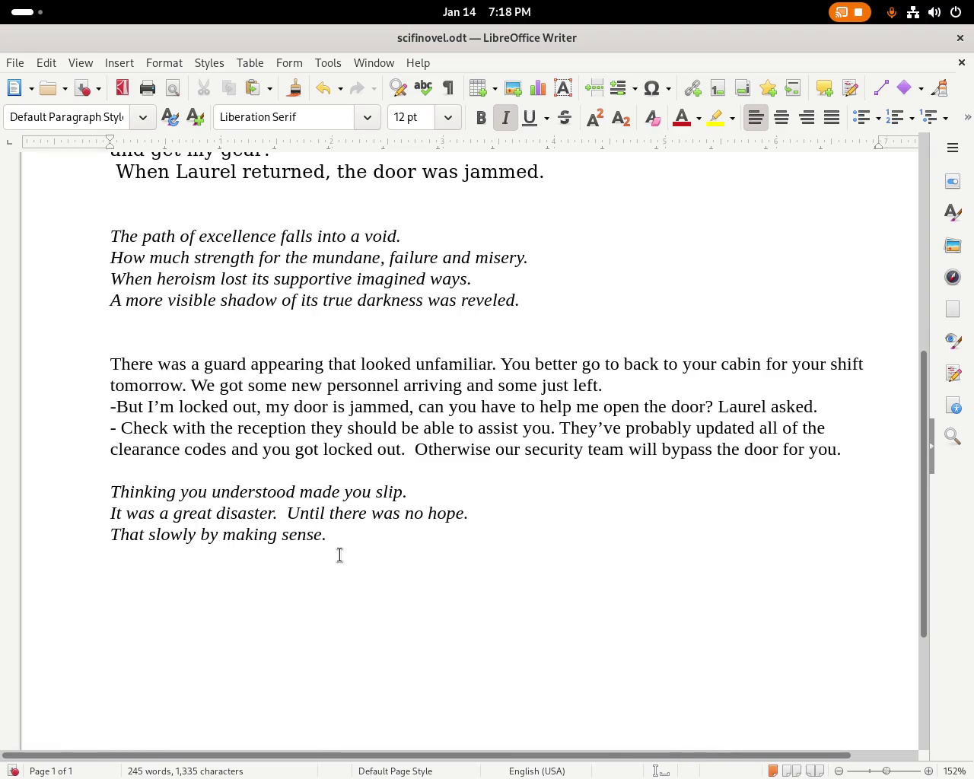
{"action": "type", "text": " changed"}
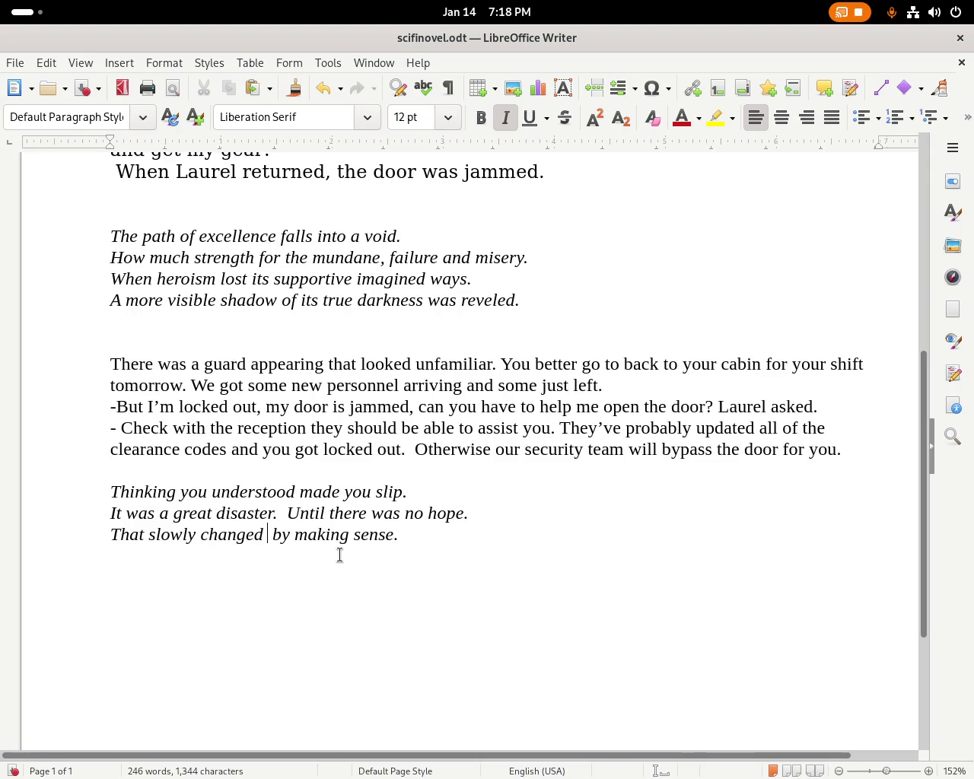
{"action": "key", "text": "BackSpace"}
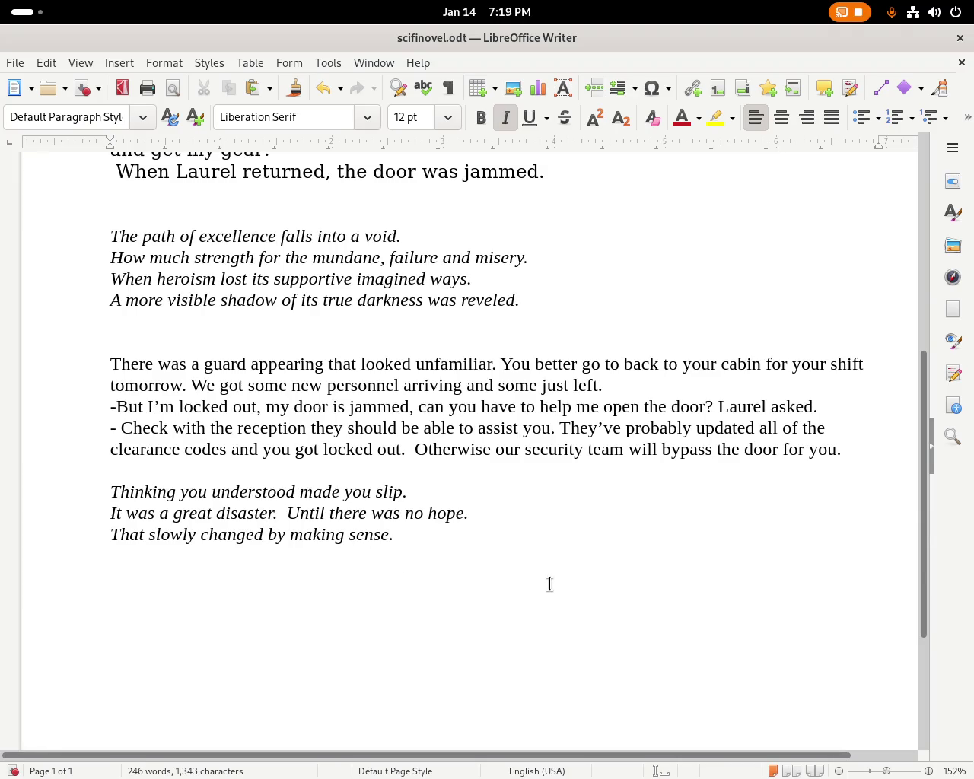
Select the whole novel, title through last stanza, and set it in DejaVu Serif.
{"action": "left_click_drag", "start_coordinate": [924, 500], "coordinate": [941, 354]}
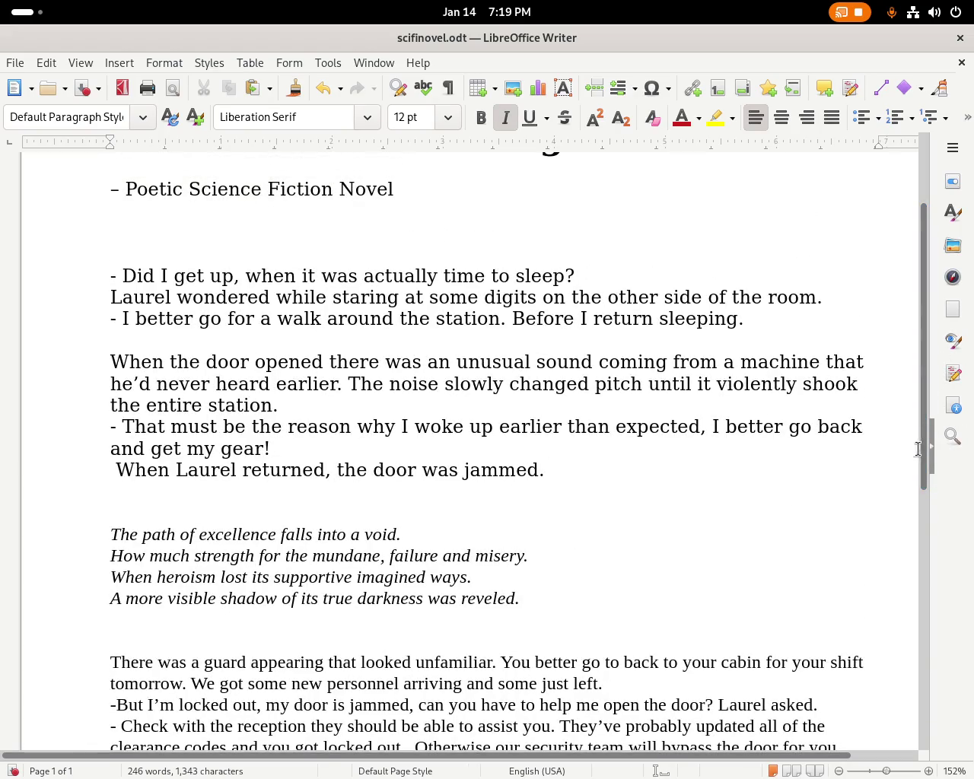
{"action": "left_click_drag", "start_coordinate": [924, 449], "coordinate": [925, 585]}
{"action": "left_click_drag", "start_coordinate": [434, 564], "coordinate": [101, 277]}
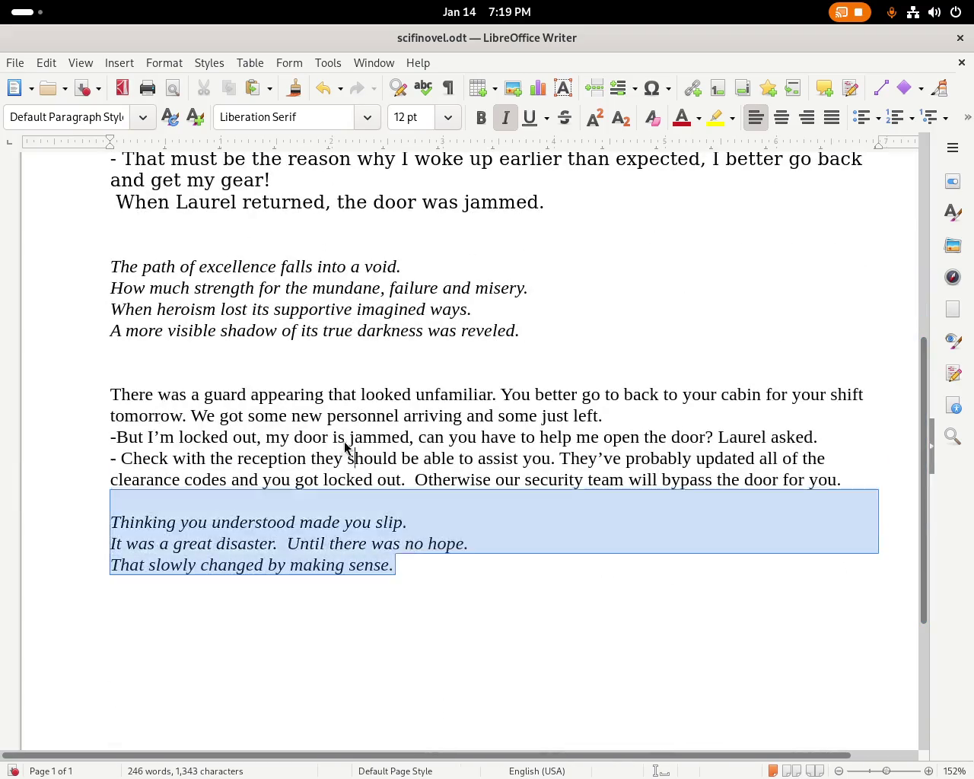
{"action": "left_click", "coordinate": [368, 121]}
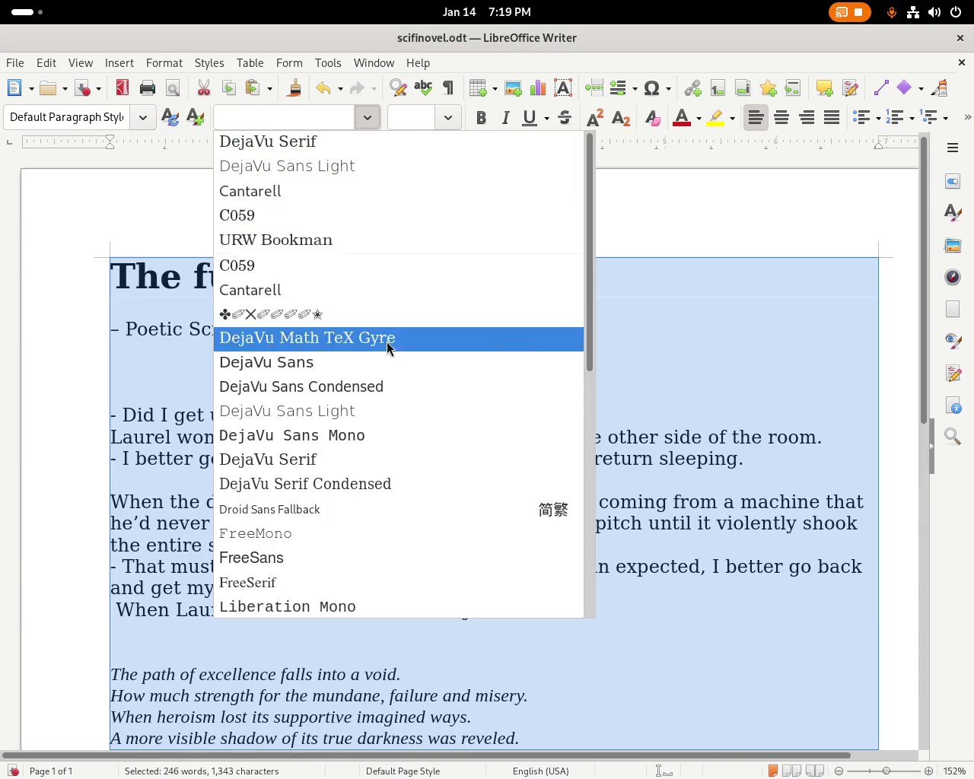
{"action": "left_click", "coordinate": [380, 461]}
{"action": "left_click", "coordinate": [474, 414]}
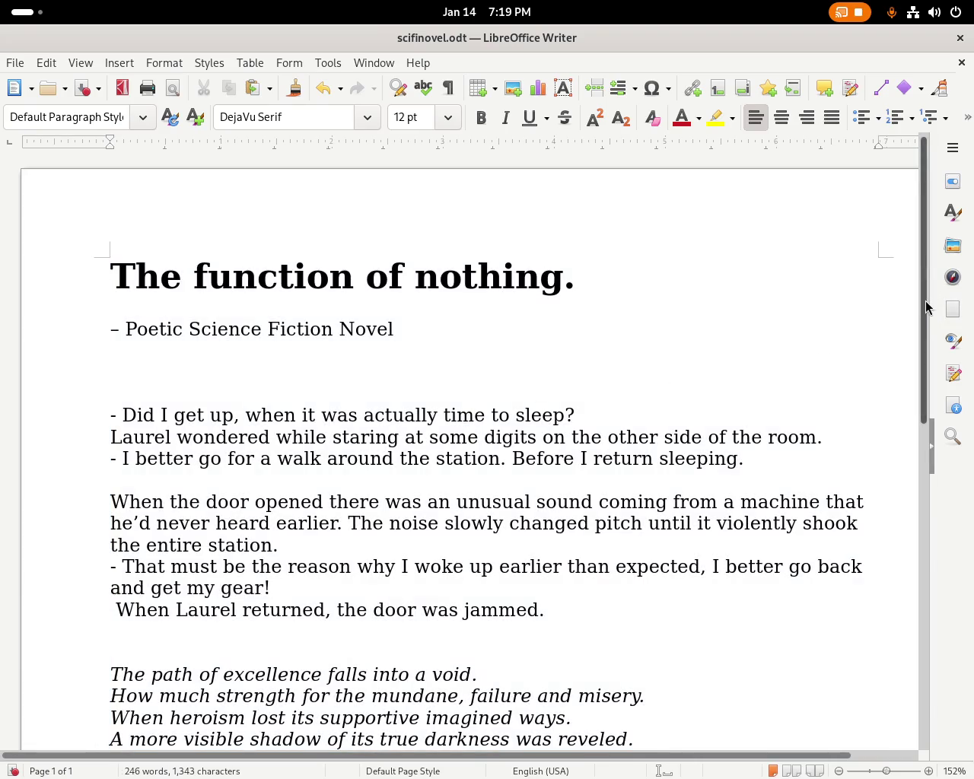
{"action": "left_click_drag", "start_coordinate": [926, 306], "coordinate": [915, 464]}
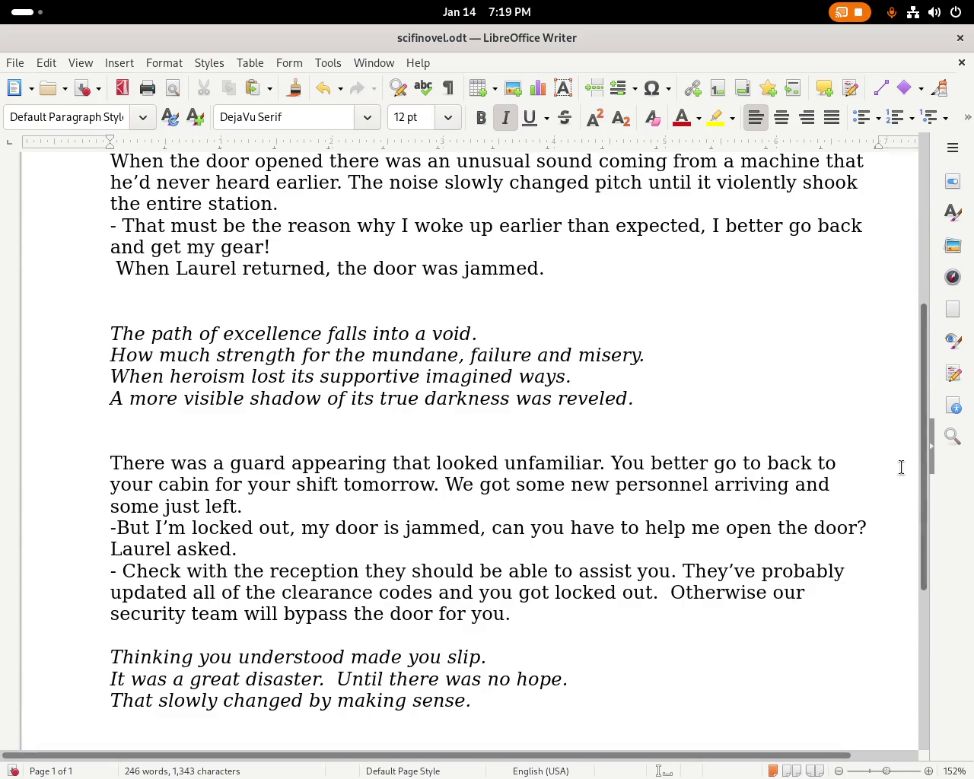
{"action": "mouse_move", "coordinate": [924, 456]}
{"action": "left_mouse_down"}
{"action": "mouse_move", "coordinate": [914, 259]}
{"action": "mouse_move", "coordinate": [913, 467]}
{"action": "left_mouse_up"}
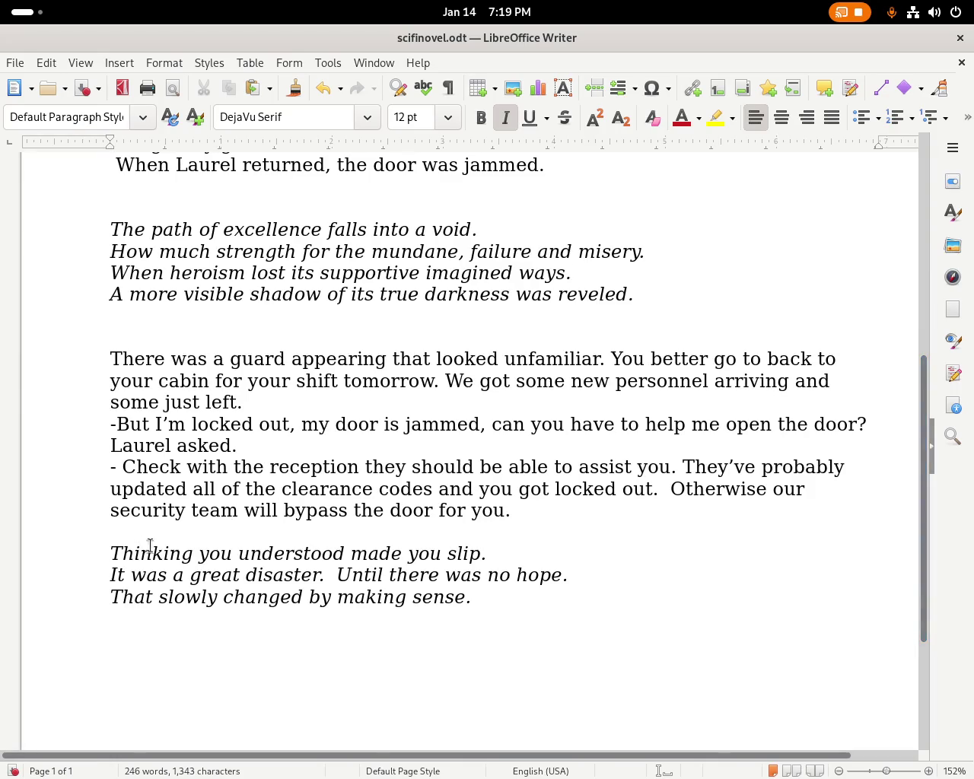
Change the last stanza's first line to 'Understanding made you slip.'.
{"action": "double_click", "coordinate": [288, 554]}
{"action": "key", "text": "BackSpace"}
{"action": "key", "text": "BackSpace"}
{"action": "key", "text": "BackSpace"}
{"action": "key", "text": "BackSpace"}
{"action": "key", "text": "BackSpace"}
{"action": "key", "text": "BackSpace"}
{"action": "key", "text": "BackSpace"}
{"action": "key", "text": "BackSpace"}
{"action": "key", "text": "BackSpace"}
{"action": "key", "text": "BackSpace"}
{"action": "key", "text": "BackSpace"}
{"action": "key", "text": "BackSpace"}
{"action": "type", "text": "Undest"}
{"action": "key", "text": "BackSpace"}
{"action": "key", "text": "BackSpace"}
{"action": "type", "text": "rstand"}
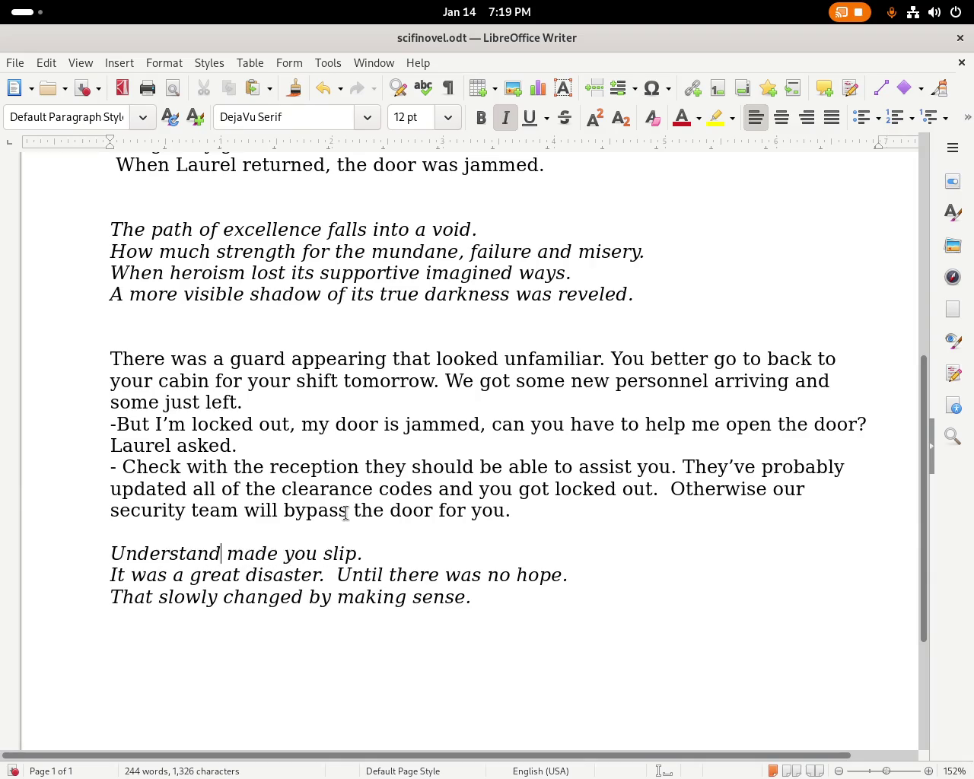
{"action": "type", "text": "ing"}
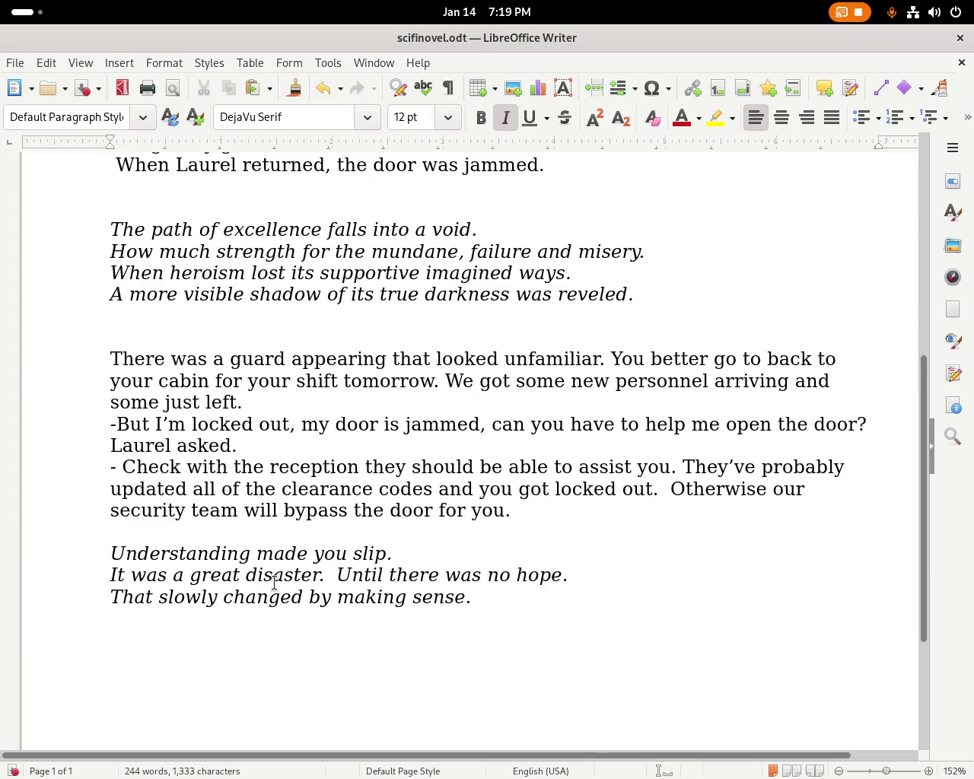
Reword the second line to 'A great disaster where there's no hope.'.
{"action": "left_click", "coordinate": [337, 576]}
{"action": "left_click_drag", "start_coordinate": [178, 578], "coordinate": [92, 559]}
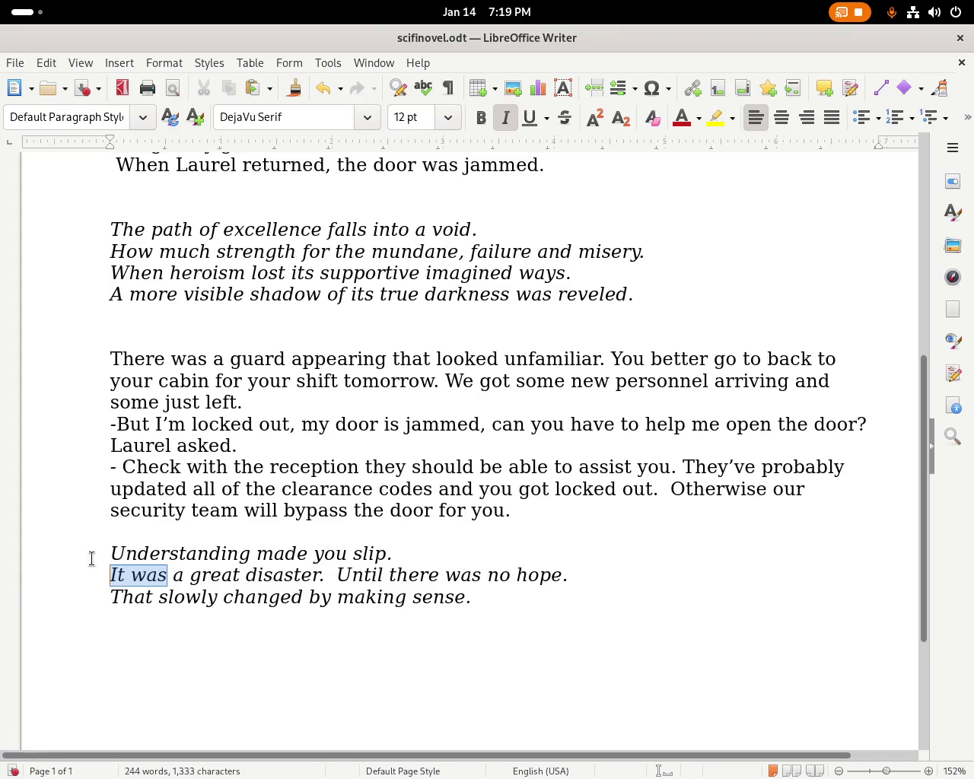
{"action": "key", "text": "BackSpace"}
{"action": "type", "text": "A"}
{"action": "key", "text": "Left"}
{"action": "key", "text": "Delete"}
{"action": "key", "text": "Right"}
{"action": "key", "text": "Right"}
{"action": "key", "text": "Right"}
{"action": "key", "text": "Right"}
{"action": "key", "text": "Delete"}
{"action": "key", "text": "Delete"}
{"action": "key", "text": "Delete"}
{"action": "key", "text": "Delete"}
{"action": "key", "text": "Delete"}
{"action": "key", "text": "Delete"}
{"action": "key", "text": "Delete"}
{"action": "key", "text": "Delete"}
{"action": "key", "text": "Delete"}
{"action": "key", "text": "Delete"}
{"action": "key", "text": "Delete"}
{"action": "key", "text": "Delete"}
{"action": "key", "text": "Delete"}
{"action": "type", "text": "where there's"}
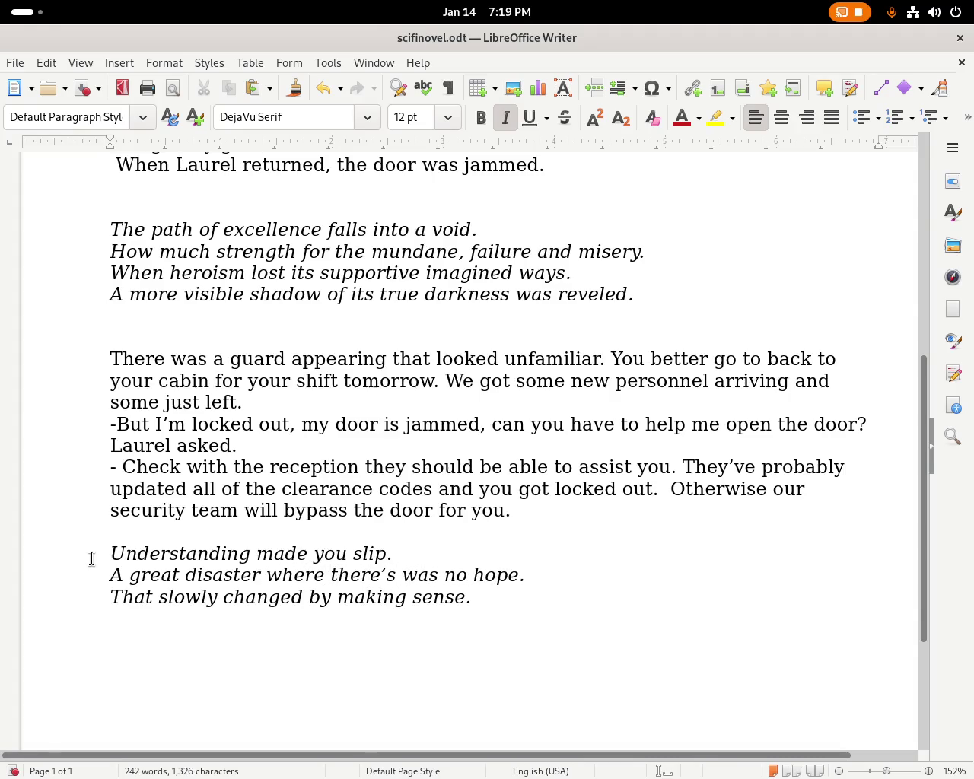
{"action": "key", "text": "Delete"}
{"action": "key", "text": "Delete"}
{"action": "key", "text": "Delete"}
{"action": "key", "text": "Delete"}
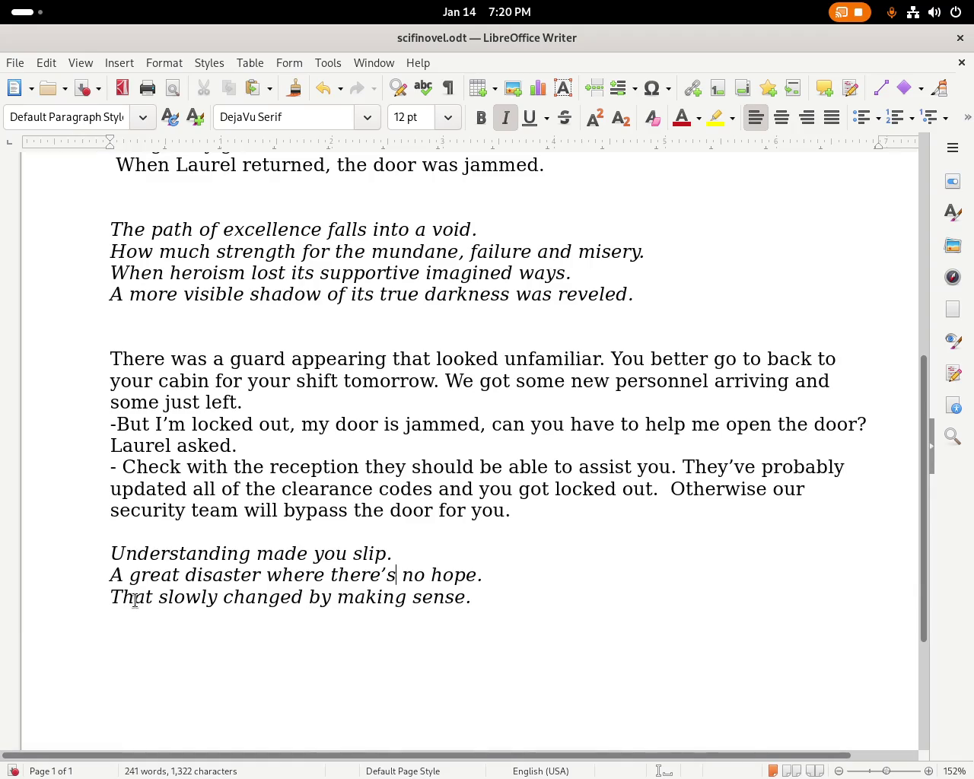
{"action": "double_click", "coordinate": [134, 600]}
Replace 'That' at the start of the final poem line with 'A hope that'.
{"action": "type", "text": "A hope that"}
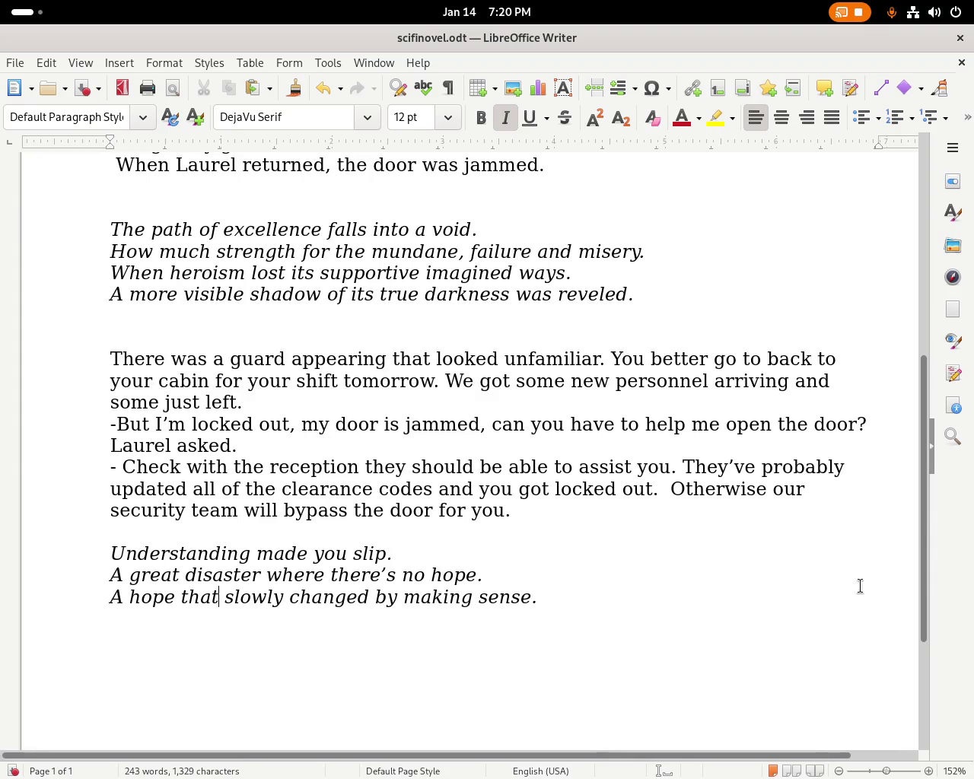
{"action": "left_click", "coordinate": [128, 598]}
{"action": "type", "text": "em"}
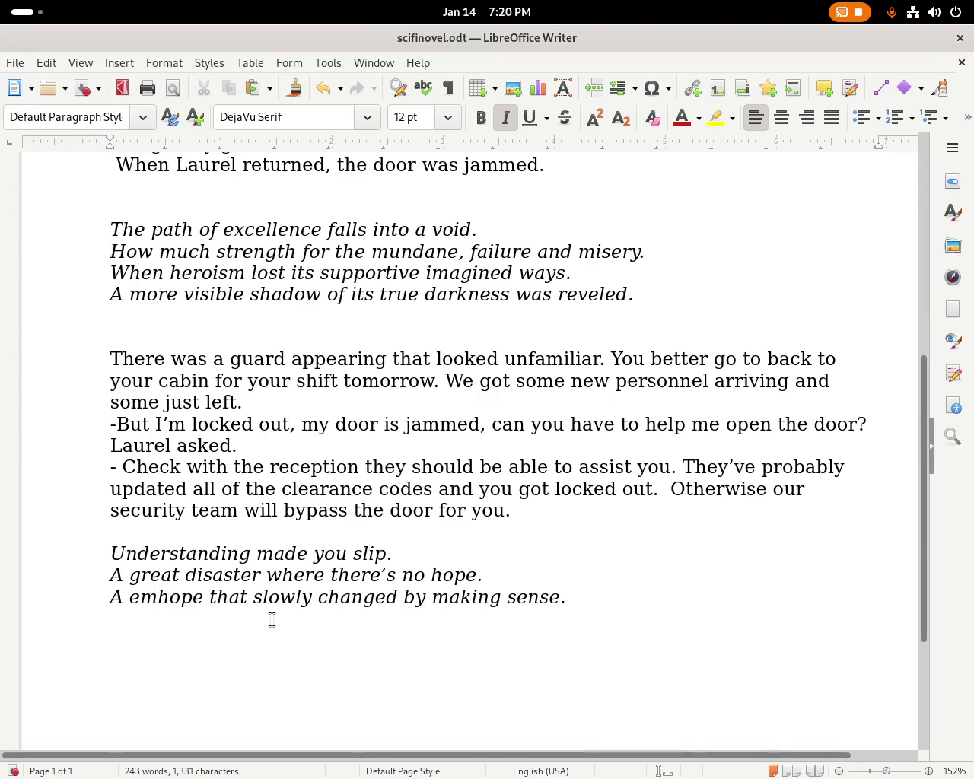
{"action": "type", "text": "py h"}
{"action": "key", "text": "BackSpace"}
{"action": "key", "text": "BackSpace"}
{"action": "key", "text": "BackSpace"}
{"action": "key", "text": "BackSpace"}
{"action": "key", "text": "BackSpace"}
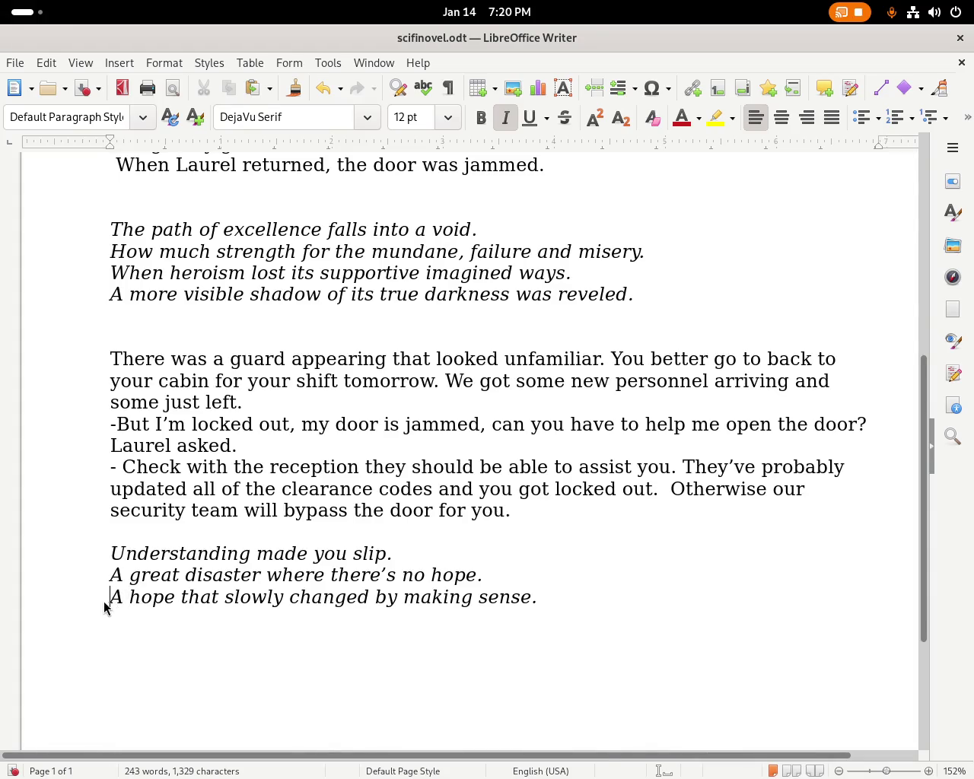
Make the final line read 'That slowly changed by making more sense.'.
{"action": "left_click_drag", "start_coordinate": [107, 601], "coordinate": [215, 601]}
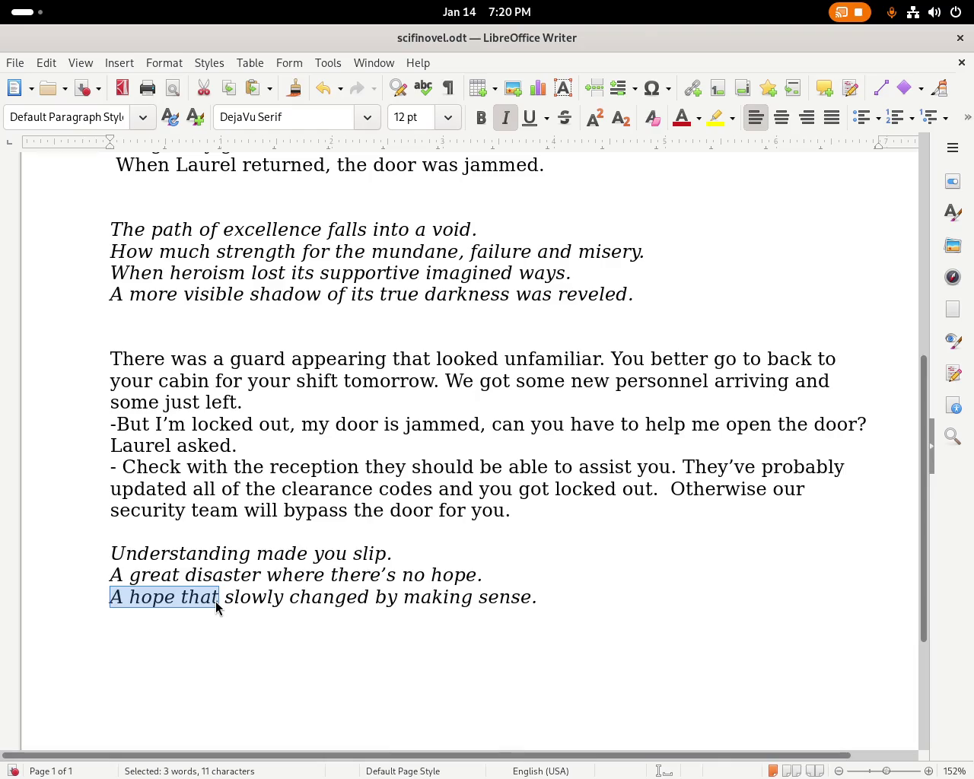
{"action": "key", "text": "BackSpace"}
{"action": "type", "text": "A"}
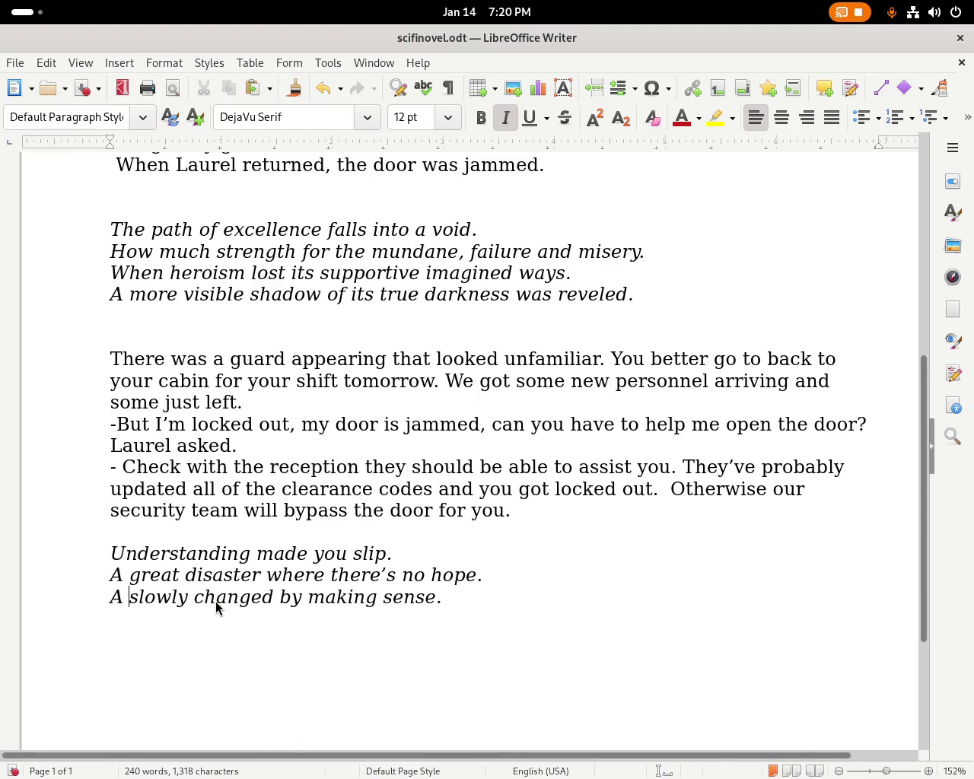
{"action": "key", "text": "Left"}
{"action": "key", "text": "Delete"}
{"action": "key", "text": "Delete"}
{"action": "key", "text": "Delete"}
{"action": "type", "text": "S"}
{"action": "key", "text": "ctrl+Right"}
{"action": "key", "text": "ctrl+Right"}
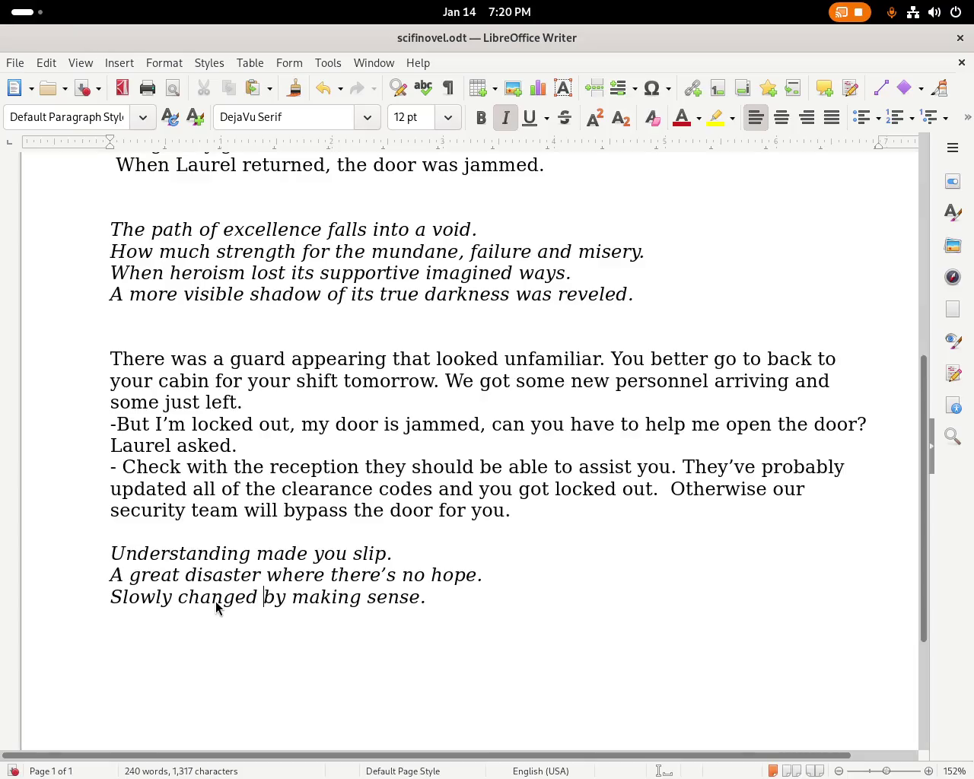
{"action": "key", "text": "Left"}
{"action": "key", "text": "Left"}
{"action": "key", "text": "Left"}
{"action": "key", "text": "Left"}
{"action": "key", "text": "Left"}
{"action": "type", "text": "t"}
{"action": "key", "text": "Delete"}
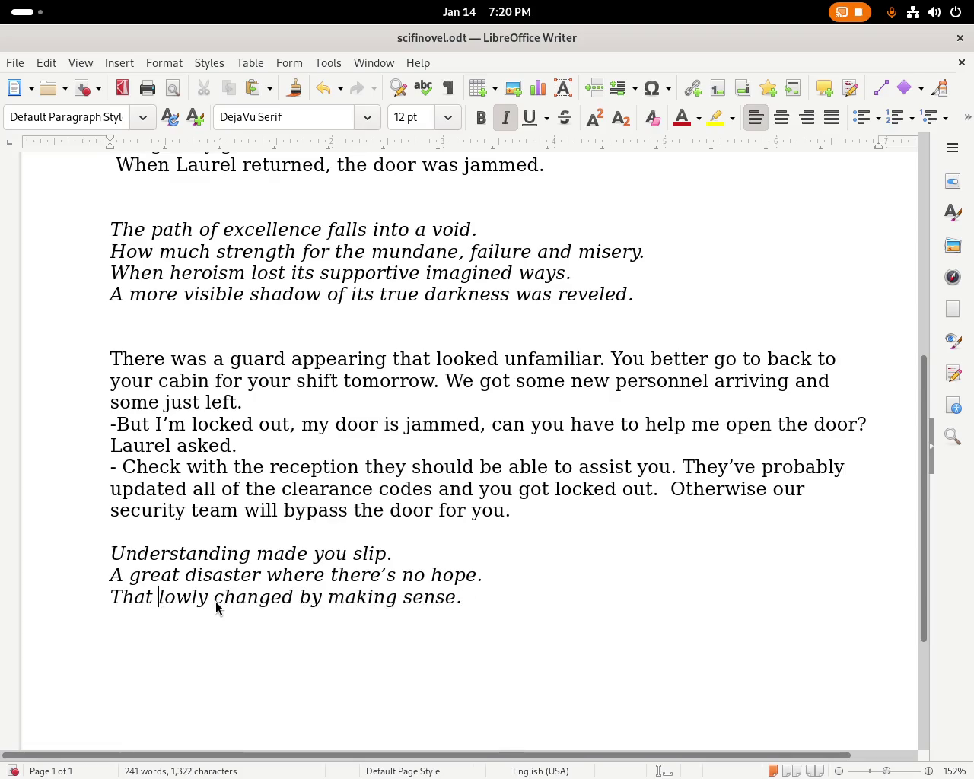
{"action": "type", "text": "s"}
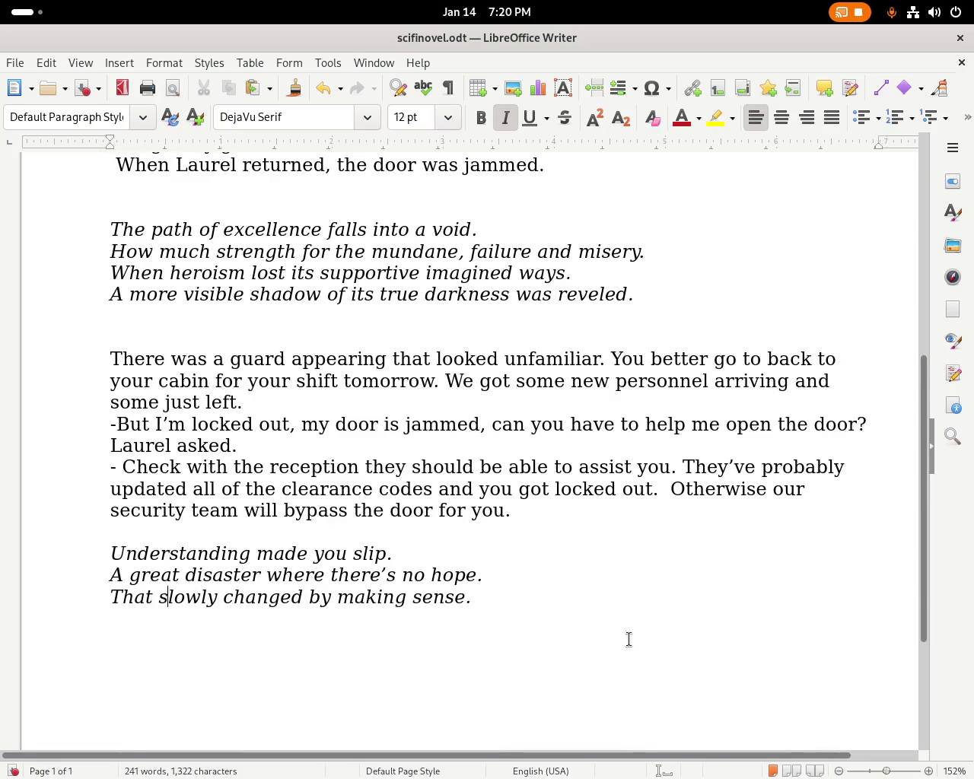
{"action": "left_click", "coordinate": [408, 597]}
{"action": "type", "text": "more"}
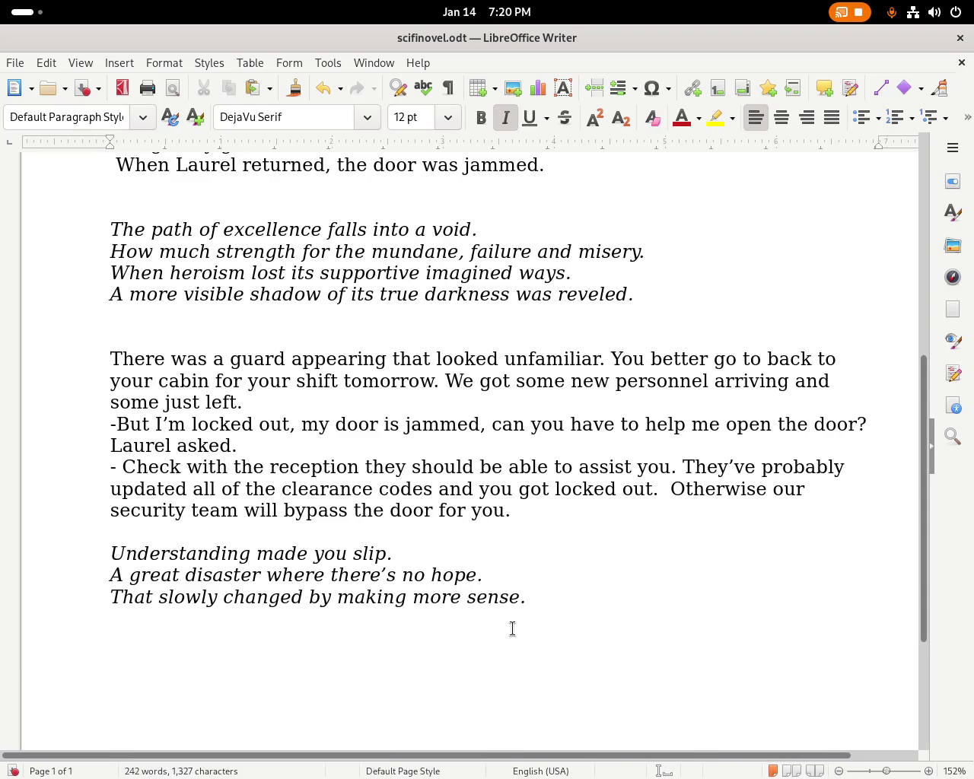
Return to the Writer document and select the second poem's lines to review them.
{"action": "key", "text": "super"}
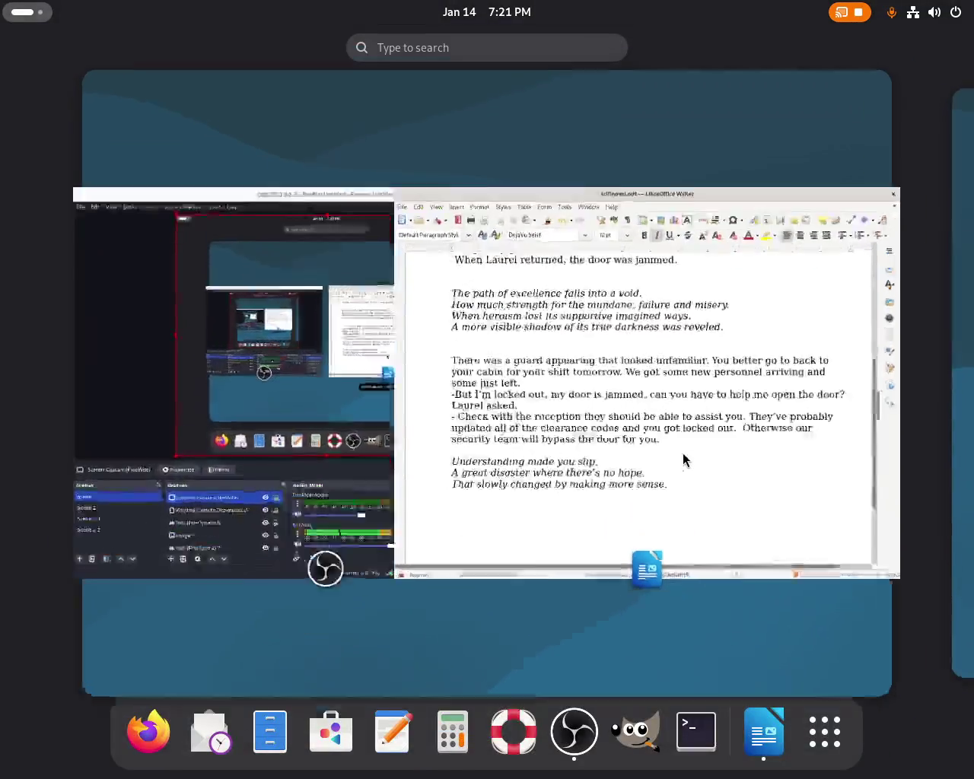
{"action": "left_click", "coordinate": [614, 487]}
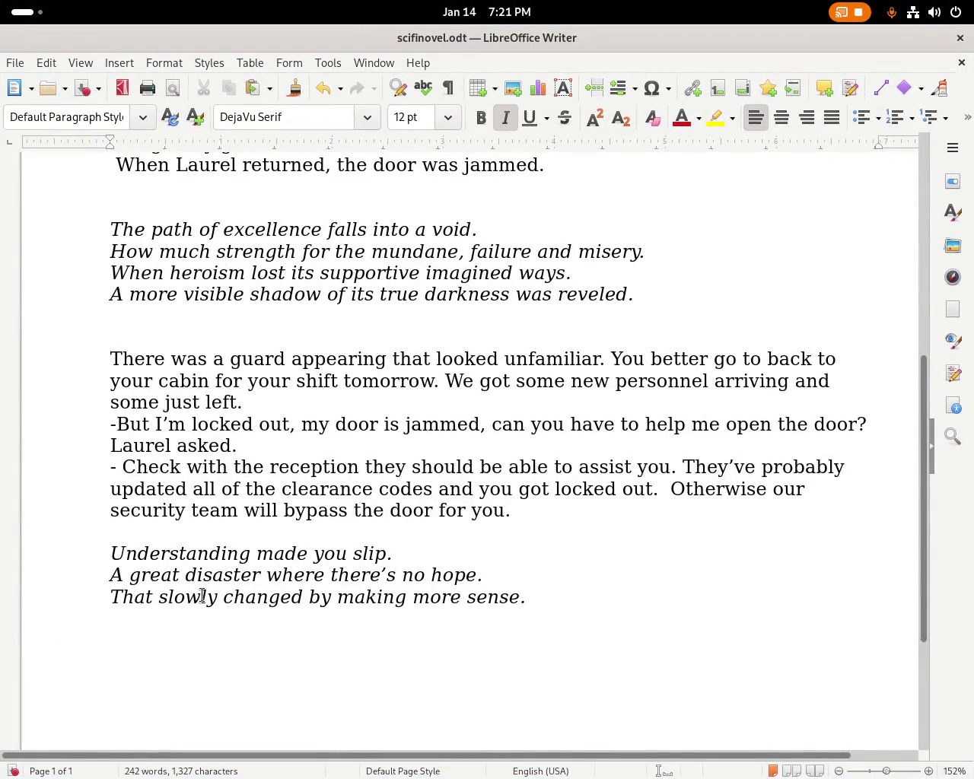
{"action": "left_click_drag", "start_coordinate": [144, 531], "coordinate": [134, 554]}
{"action": "left_click", "coordinate": [152, 582]}
{"action": "left_click_drag", "start_coordinate": [211, 576], "coordinate": [483, 565]}
{"action": "left_click_drag", "start_coordinate": [122, 601], "coordinate": [535, 595]}
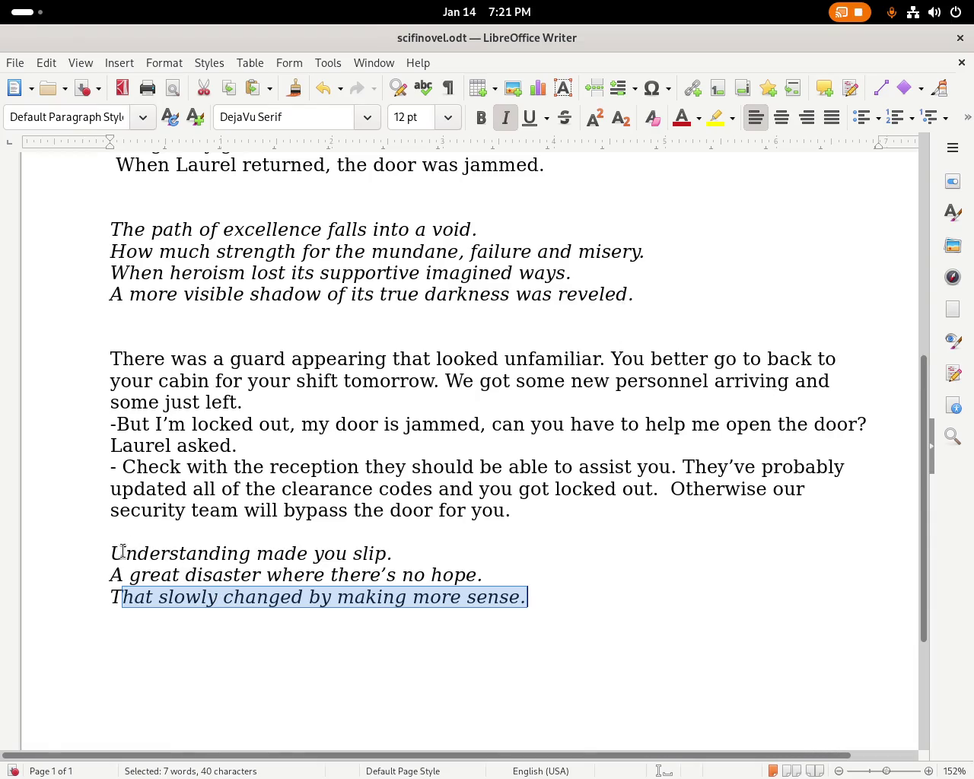
Select and deselect parts of the poem's middle and final lines to check them.
{"action": "left_click", "coordinate": [154, 555]}
{"action": "left_click_drag", "start_coordinate": [180, 575], "coordinate": [492, 563]}
{"action": "left_click", "coordinate": [526, 581]}
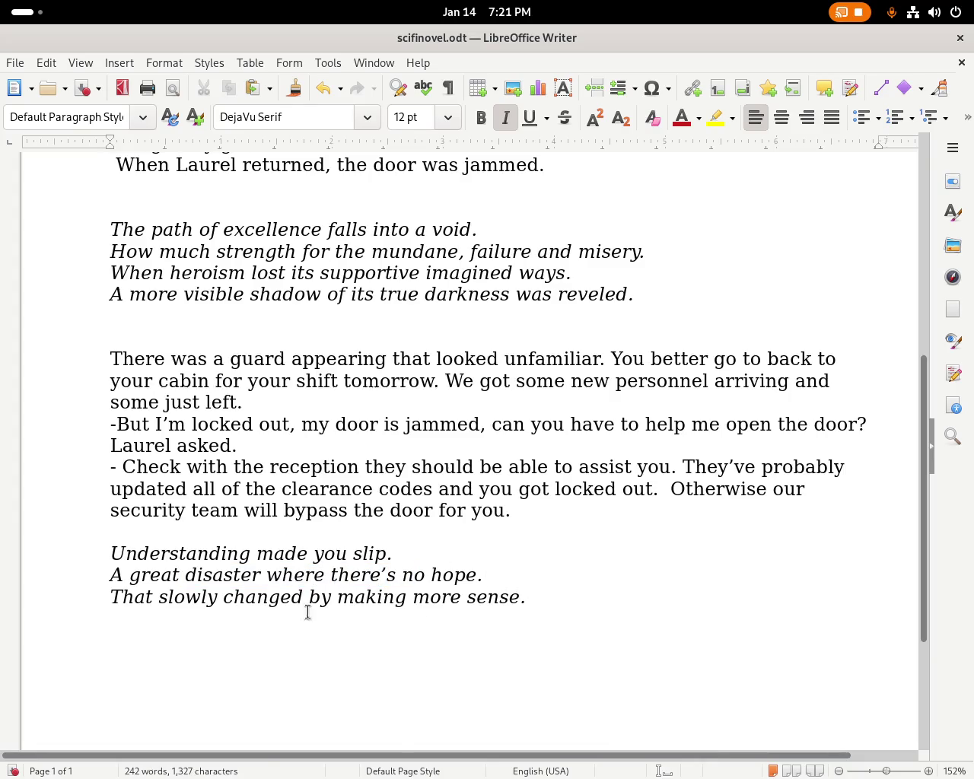
{"action": "left_click_drag", "start_coordinate": [282, 597], "coordinate": [555, 591]}
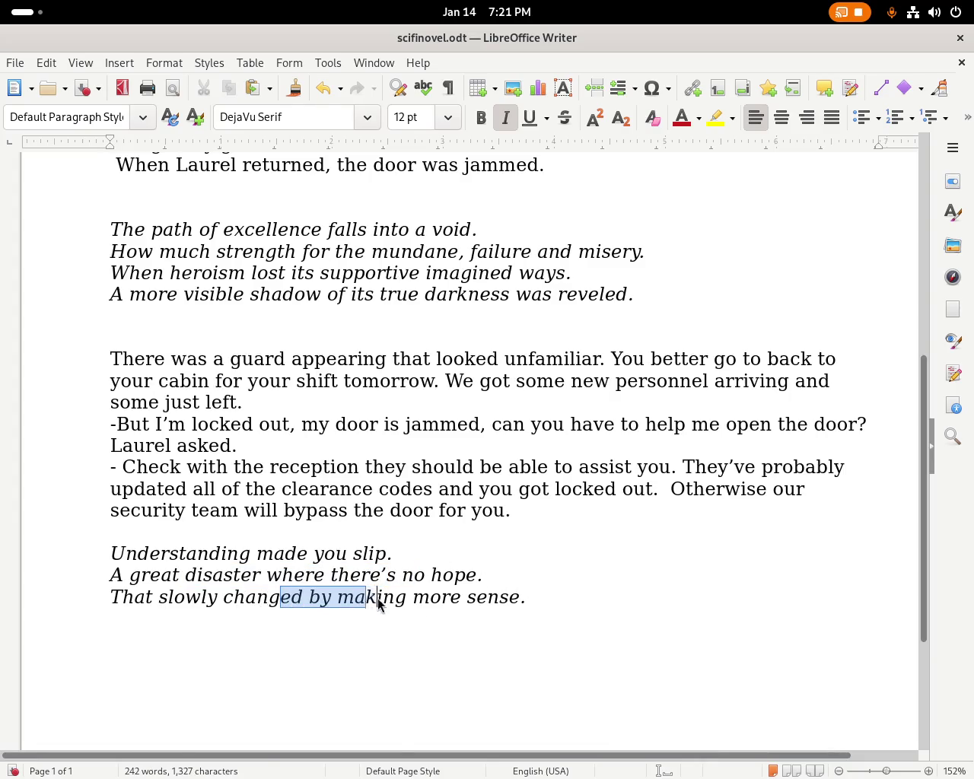
{"action": "left_click", "coordinate": [555, 592]}
Insert 'and more' before 'sense', remove the duplicate, and save the document.
{"action": "left_click", "coordinate": [468, 597]}
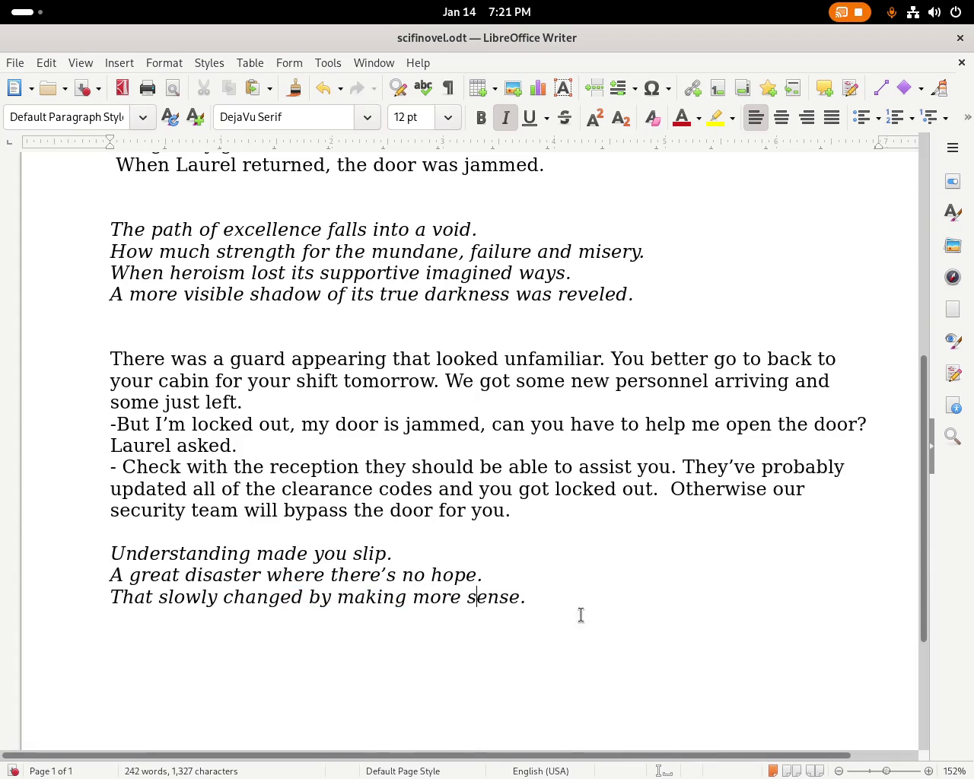
{"action": "left_click", "coordinate": [466, 603]}
{"action": "type", "text": "and more"}
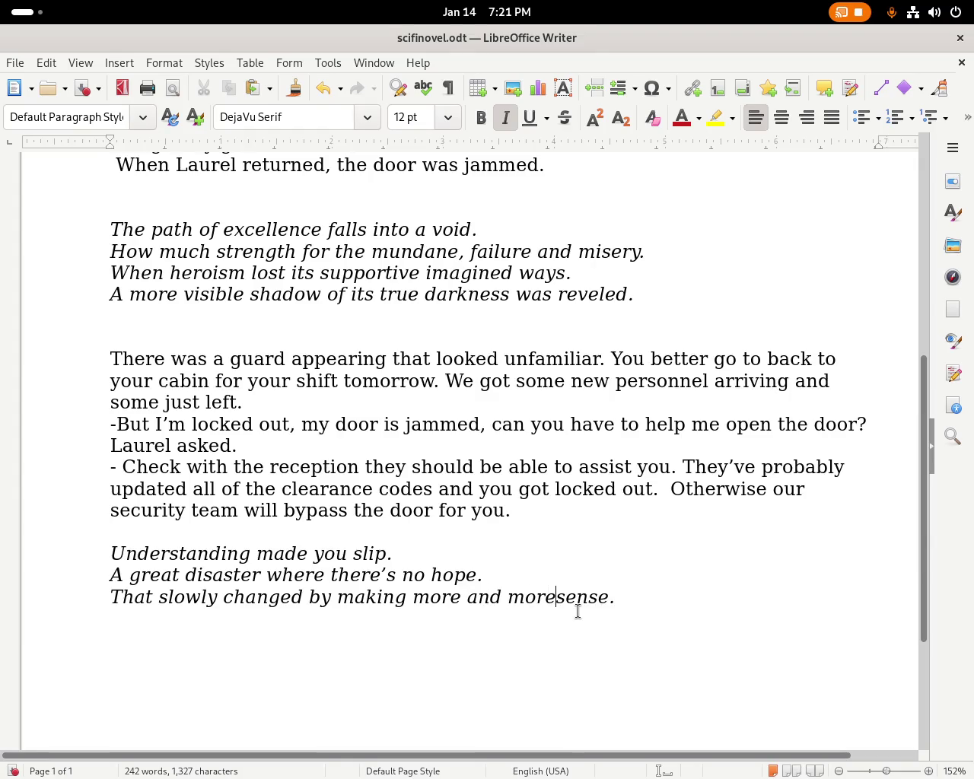
{"action": "double_click", "coordinate": [515, 597]}
{"action": "key", "text": "BackSpace"}
{"action": "key", "text": "BackSpace"}
{"action": "key", "text": "BackSpace"}
{"action": "key", "text": "BackSpace"}
{"action": "key", "text": "ctrl+s"}
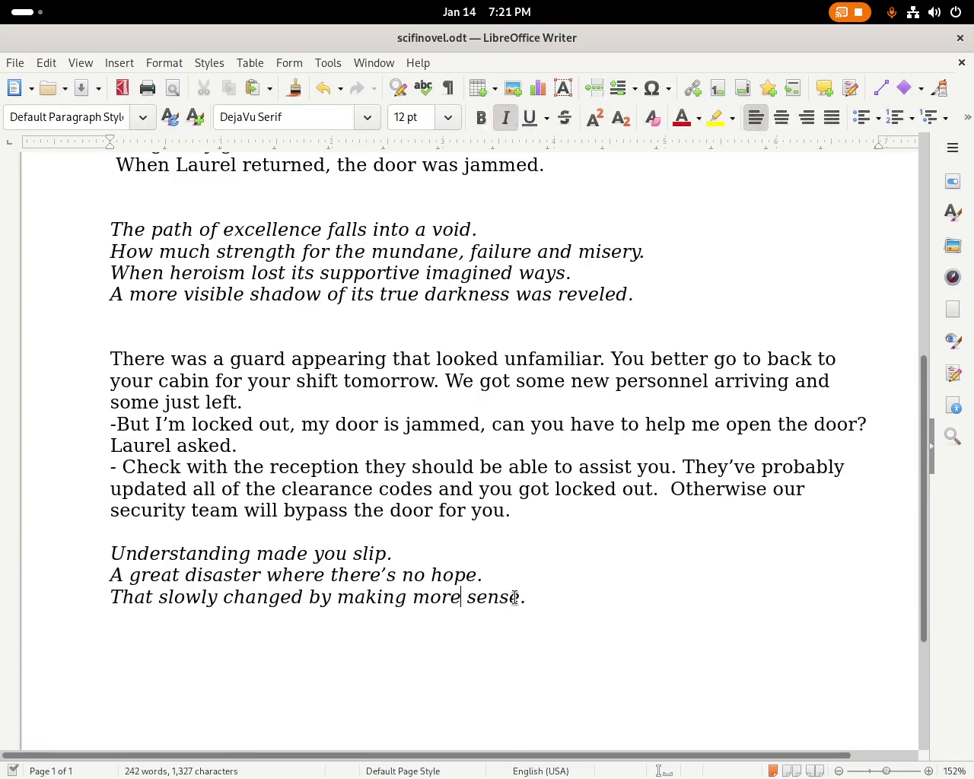
{"action": "key", "text": "super"}
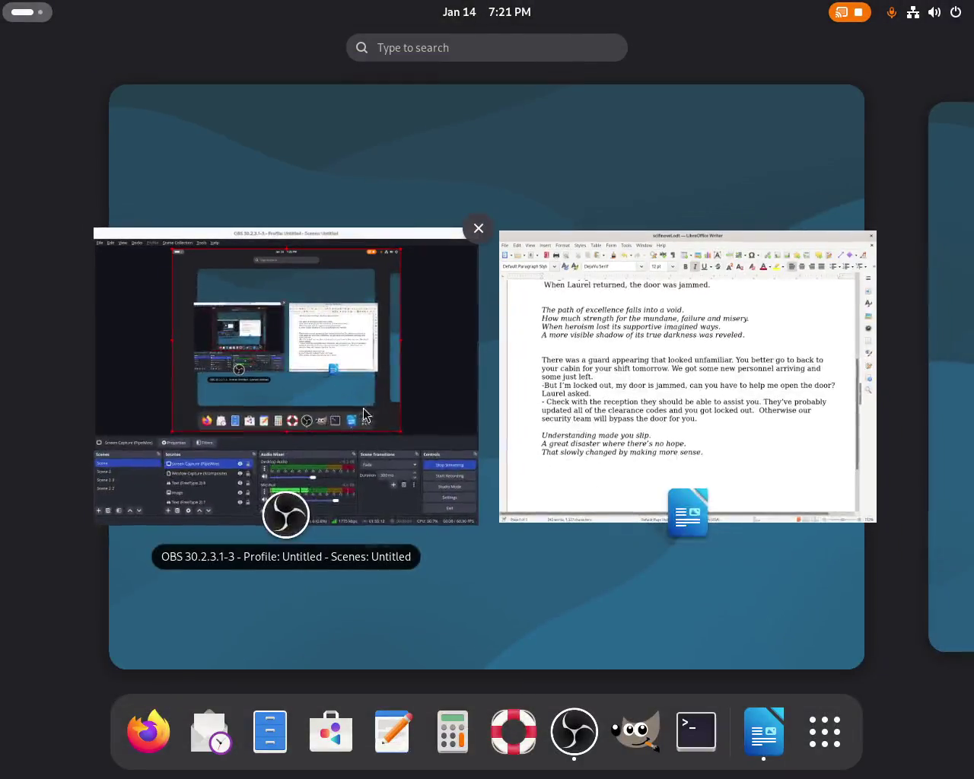
Restore the scifinovel.odt Writer window to full screen from the Activities overview.
{"action": "left_click", "coordinate": [588, 435]}
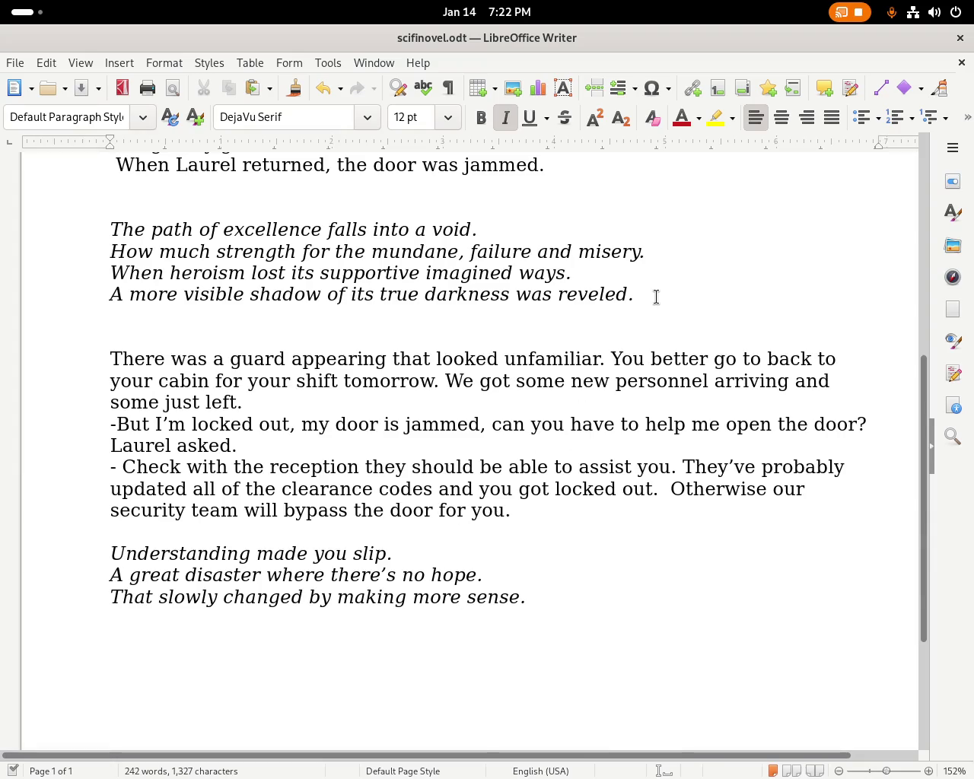
Select the first italic poem from 'path' through 'was reveled', then scroll through the document.
{"action": "left_click_drag", "start_coordinate": [653, 296], "coordinate": [172, 242]}
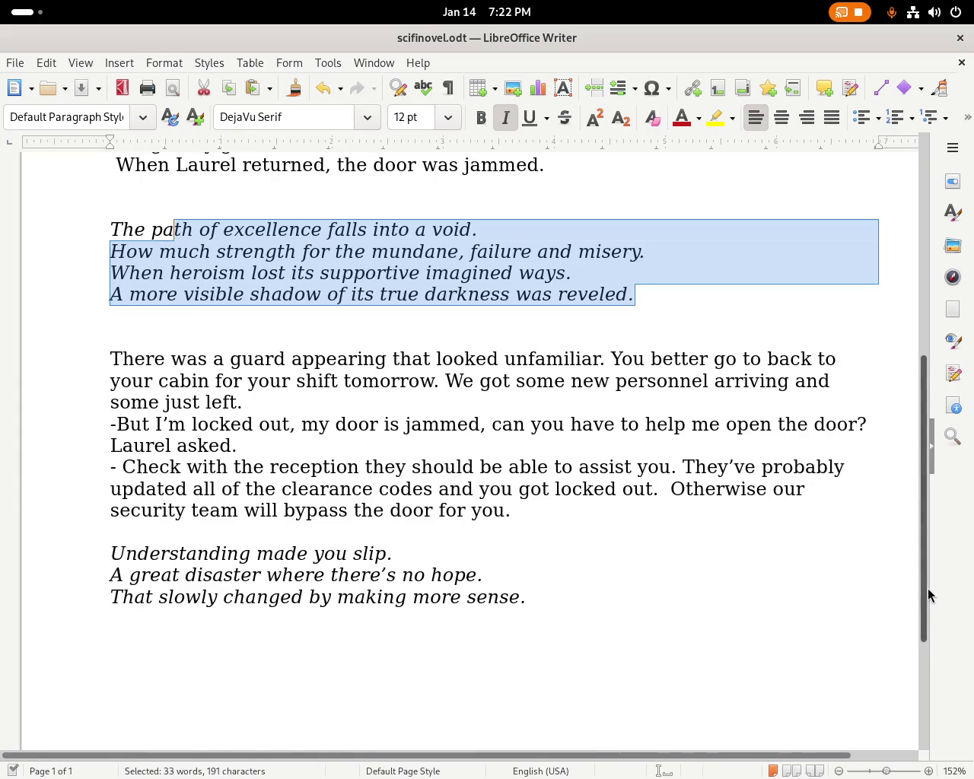
{"action": "left_click_drag", "start_coordinate": [925, 586], "coordinate": [926, 526]}
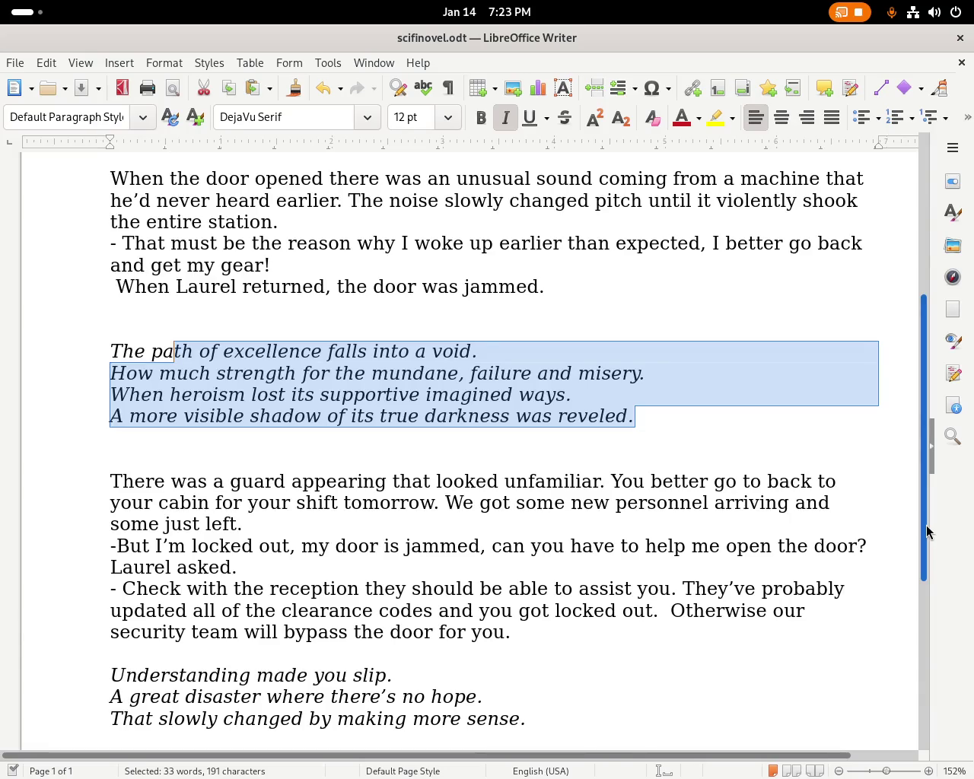
{"action": "left_click_drag", "start_coordinate": [926, 525], "coordinate": [898, 316]}
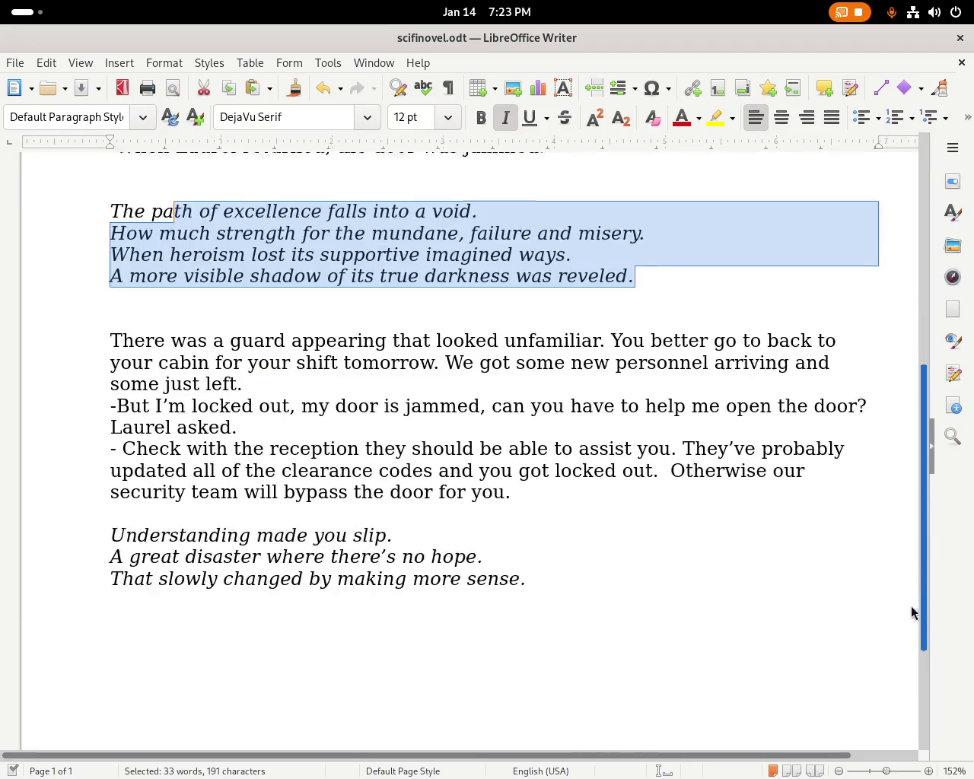
{"action": "scroll", "coordinate": [896, 357], "scroll_direction": "down", "scroll_amount": 1}
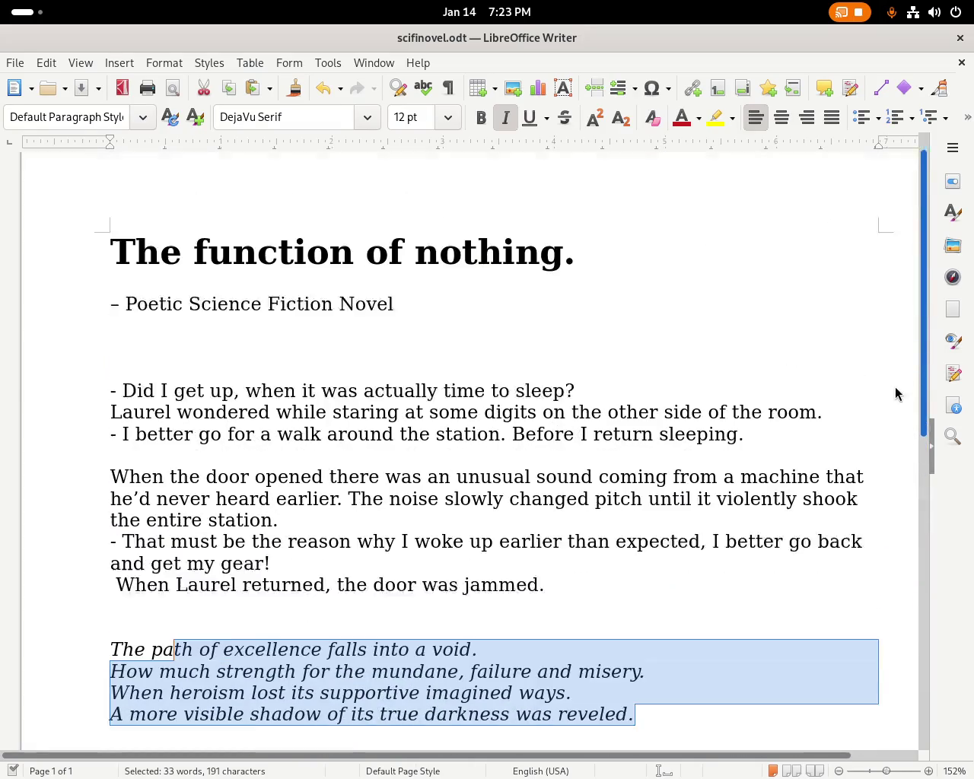
{"action": "scroll", "coordinate": [898, 411], "scroll_direction": "down", "scroll_amount": 2}
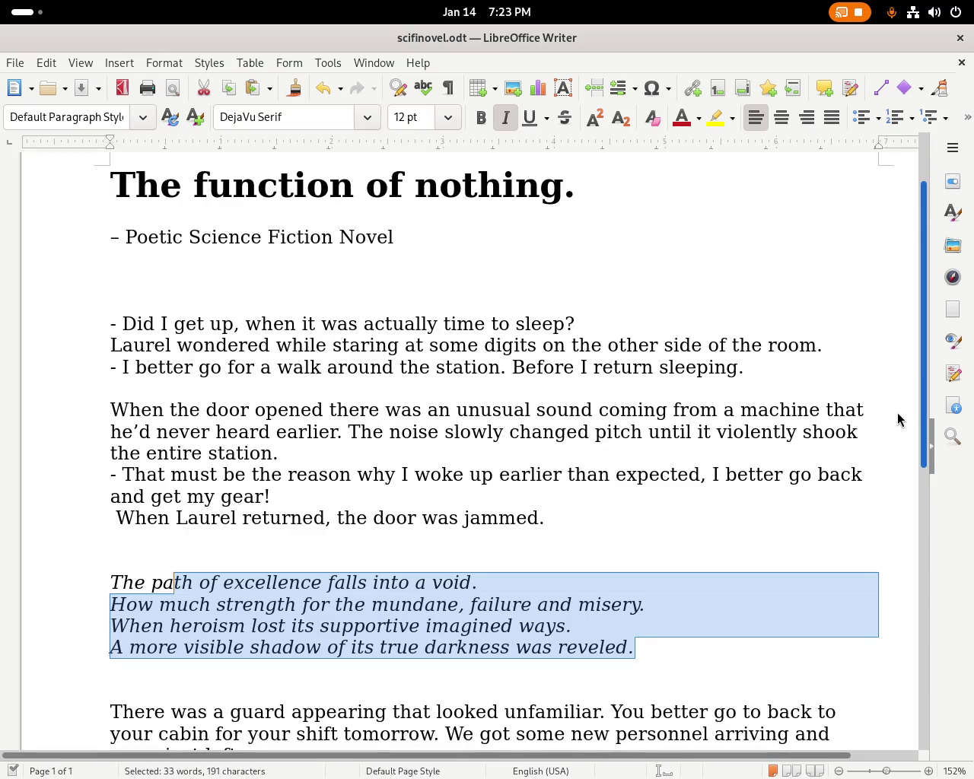
{"action": "scroll", "coordinate": [895, 487], "scroll_direction": "down", "scroll_amount": 8}
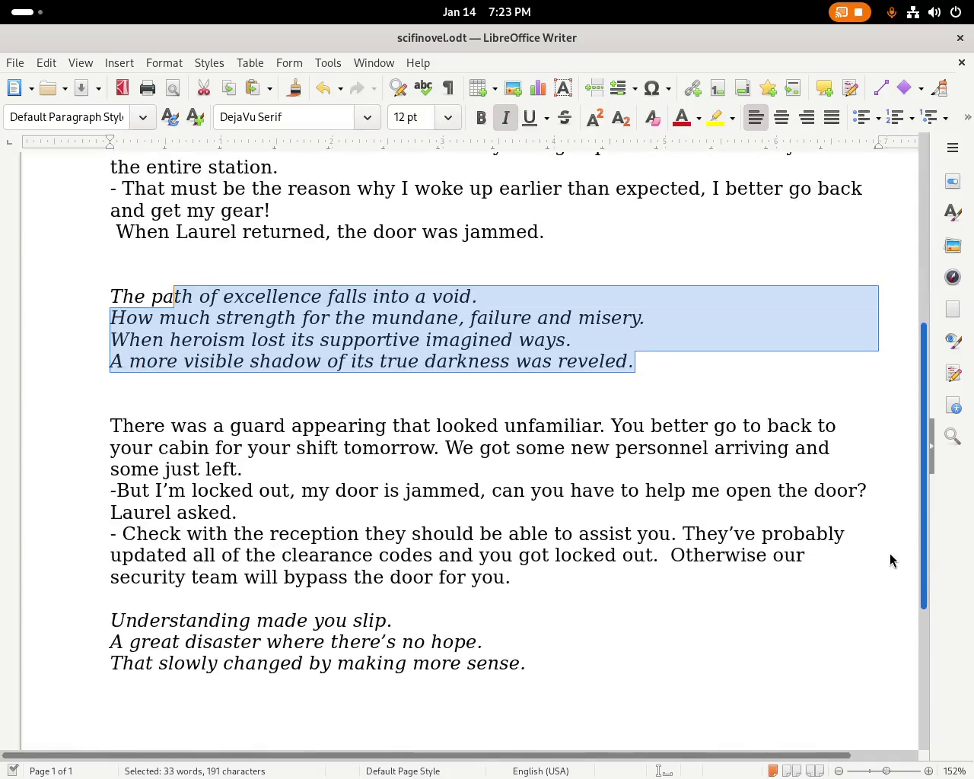
{"action": "scroll", "coordinate": [890, 563], "scroll_direction": "down", "scroll_amount": 1}
{"action": "scroll", "coordinate": [892, 578], "scroll_direction": "down", "scroll_amount": 1}
{"action": "scroll", "coordinate": [895, 563], "scroll_direction": "up", "scroll_amount": 2}
{"action": "scroll", "coordinate": [898, 537], "scroll_direction": "up", "scroll_amount": 1}
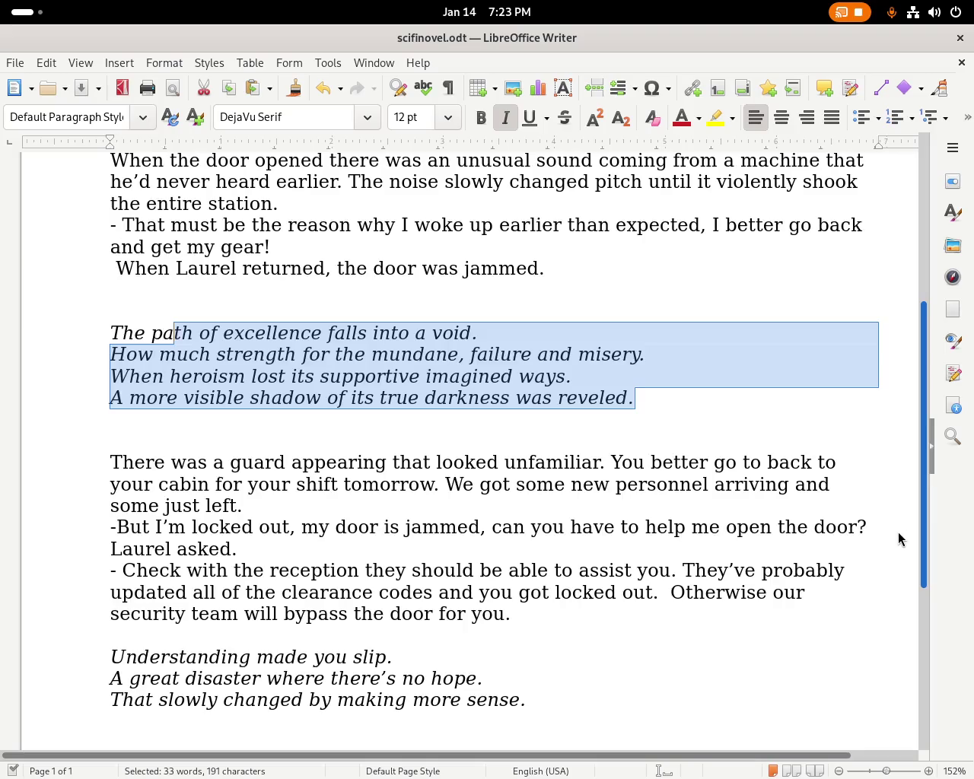
{"action": "scroll", "coordinate": [895, 547], "scroll_direction": "down", "scroll_amount": 1}
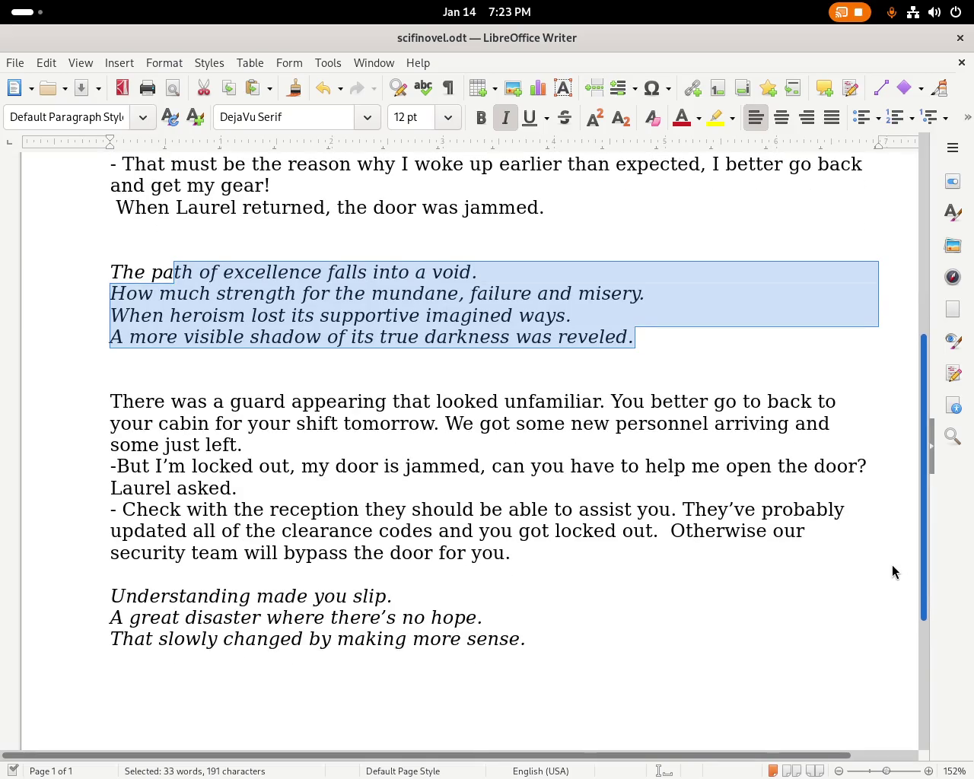
{"action": "scroll", "coordinate": [894, 525], "scroll_direction": "up", "scroll_amount": 5}
{"action": "scroll", "coordinate": [894, 464], "scroll_direction": "up", "scroll_amount": 2}
{"action": "scroll", "coordinate": [893, 451], "scroll_direction": "up", "scroll_amount": 1}
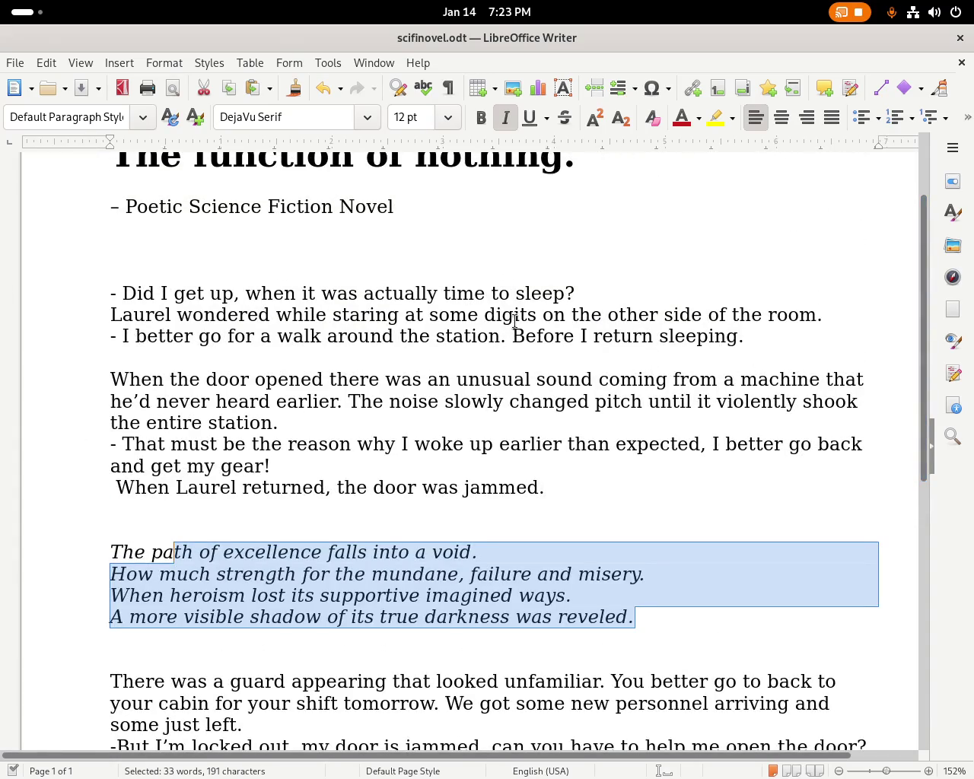
{"action": "scroll", "coordinate": [927, 397], "scroll_direction": "up", "scroll_amount": 1}
{"action": "mouse_move", "coordinate": [927, 397]}
{"action": "left_mouse_down"}
{"action": "mouse_move", "coordinate": [925, 516]}
{"action": "mouse_move", "coordinate": [937, 587]}
{"action": "mouse_move", "coordinate": [930, 750]}
{"action": "mouse_move", "coordinate": [948, 465]}
{"action": "mouse_move", "coordinate": [885, 378]}
{"action": "left_mouse_up"}
Start a '1st' chapter heading on a new line below the subtitle.
{"action": "left_click", "coordinate": [157, 353]}
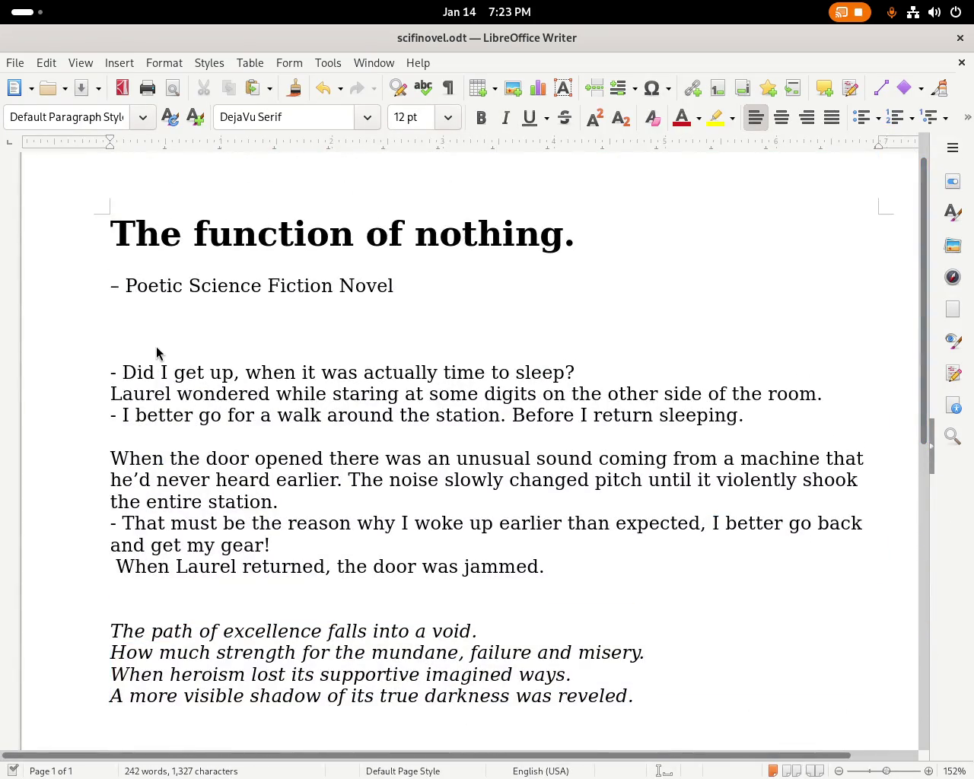
{"action": "key", "text": "Return"}
{"action": "key", "text": "Up"}
{"action": "type", "text": "1"}
{"action": "type", "text": "chapter"}
{"action": "key", "text": "BackSpace"}
{"action": "key", "text": "BackSpace"}
{"action": "key", "text": "BackSpace"}
{"action": "key", "text": "BackSpace"}
{"action": "key", "text": "BackSpace"}
{"action": "key", "text": "BackSpace"}
{"action": "key", "text": "BackSpace"}
{"action": "type", "text": "st chapter -"}
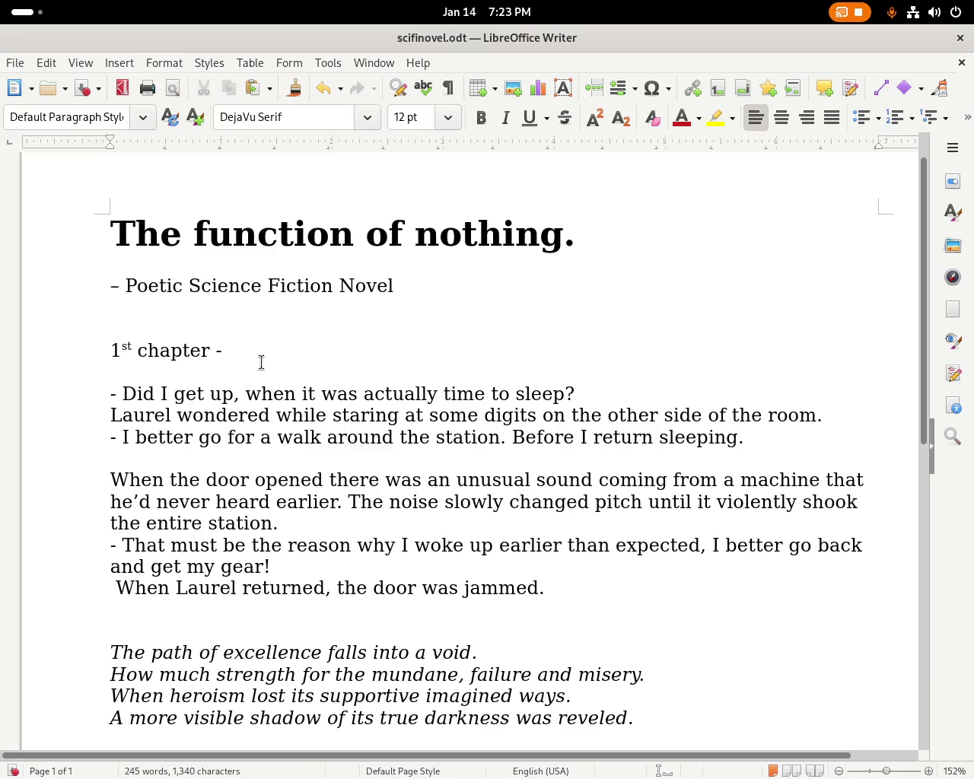
{"action": "key", "text": "Left"}
{"action": "double_click", "coordinate": [194, 354]}
{"action": "left_click", "coordinate": [251, 352]}
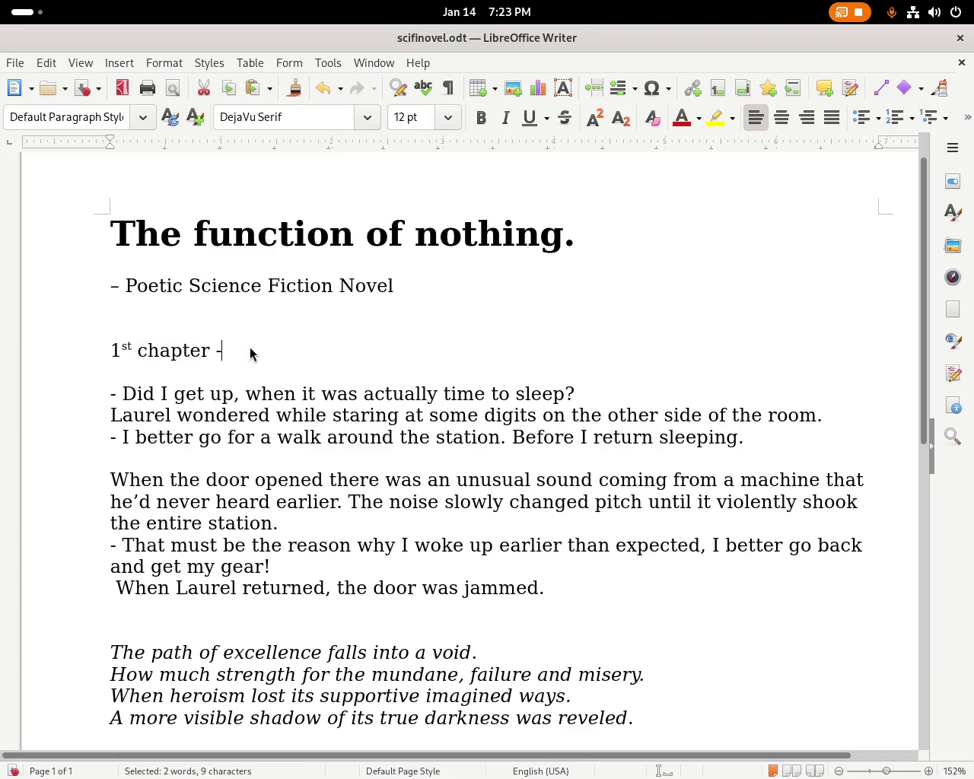
{"action": "key", "text": "BackSpace"}
{"action": "key", "text": "BackSpace"}
{"action": "key", "text": "BackSpace"}
{"action": "key", "text": "BackSpace"}
{"action": "key", "text": "BackSpace"}
{"action": "key", "text": "BackSpace"}
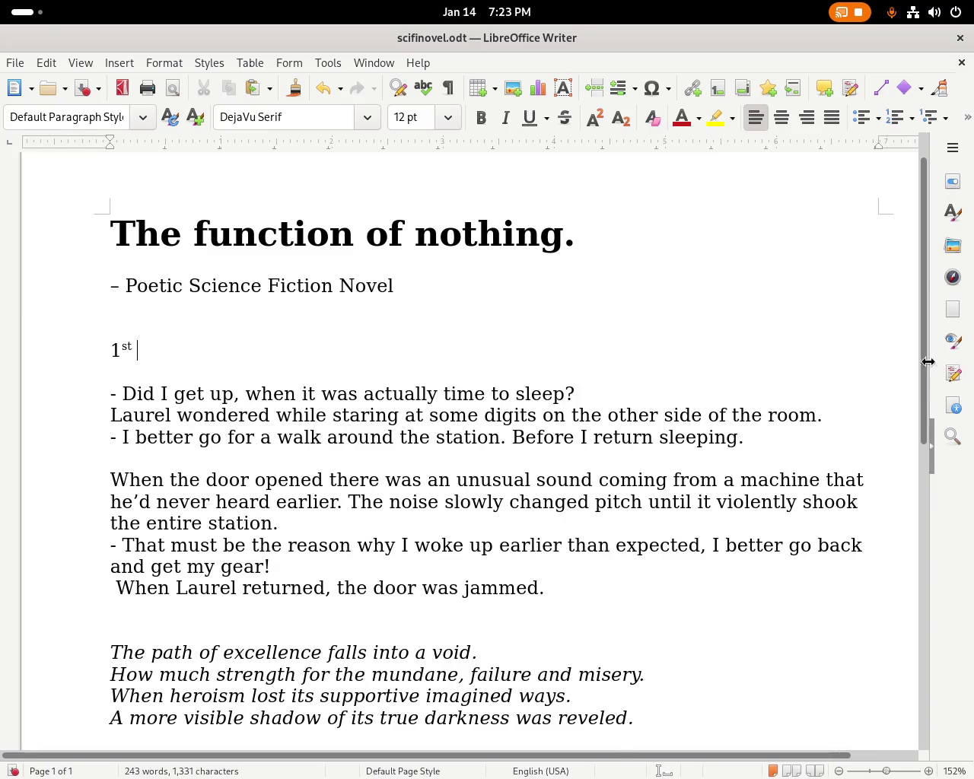
Add a new line reading '2nd' below the last poem.
{"action": "left_click_drag", "start_coordinate": [927, 358], "coordinate": [898, 515]}
{"action": "scroll", "coordinate": [898, 514], "scroll_direction": "down", "scroll_amount": 5}
{"action": "left_click", "coordinate": [164, 613]}
{"action": "key", "text": "Return"}
{"action": "type", "text": "2nd"}
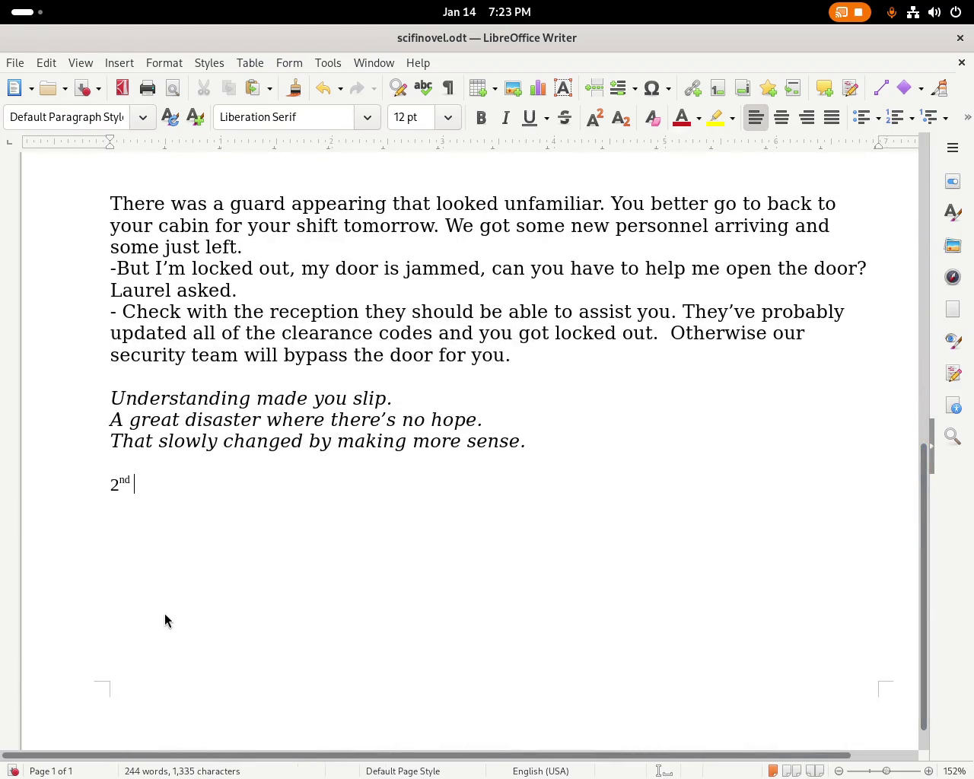
{"action": "key", "text": "super"}
{"action": "left_click", "coordinate": [629, 425]}
Complete the heading as '1st chapter' and underline it.
{"action": "left_click_drag", "start_coordinate": [927, 499], "coordinate": [928, 275]}
{"action": "left_click", "coordinate": [264, 246]}
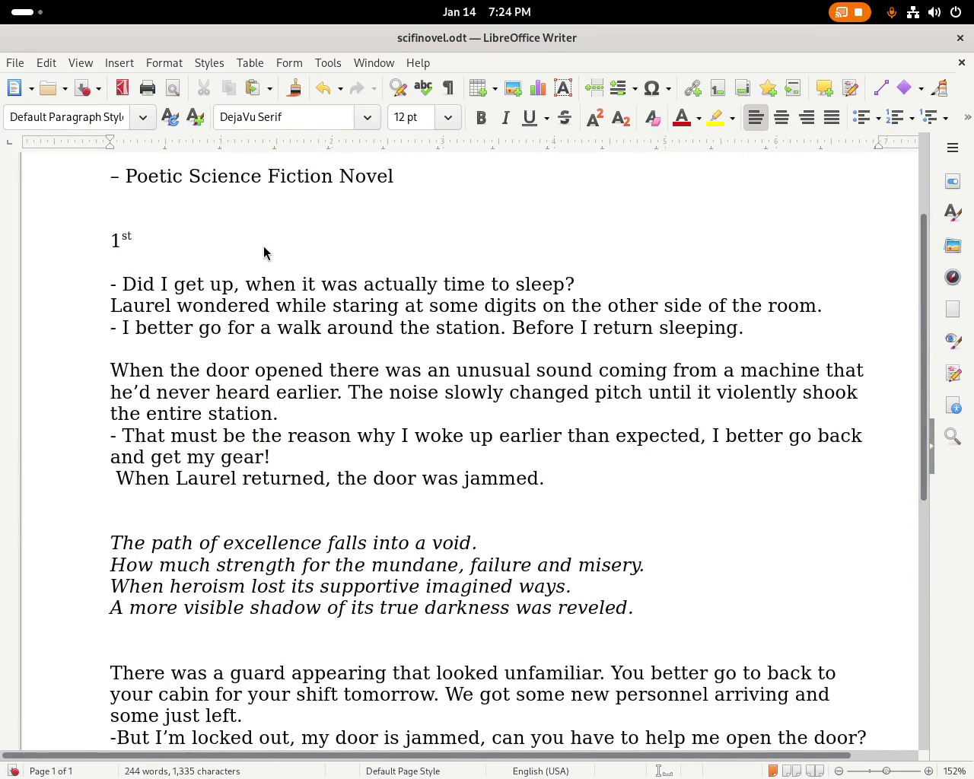
{"action": "type", "text": "chapter"}
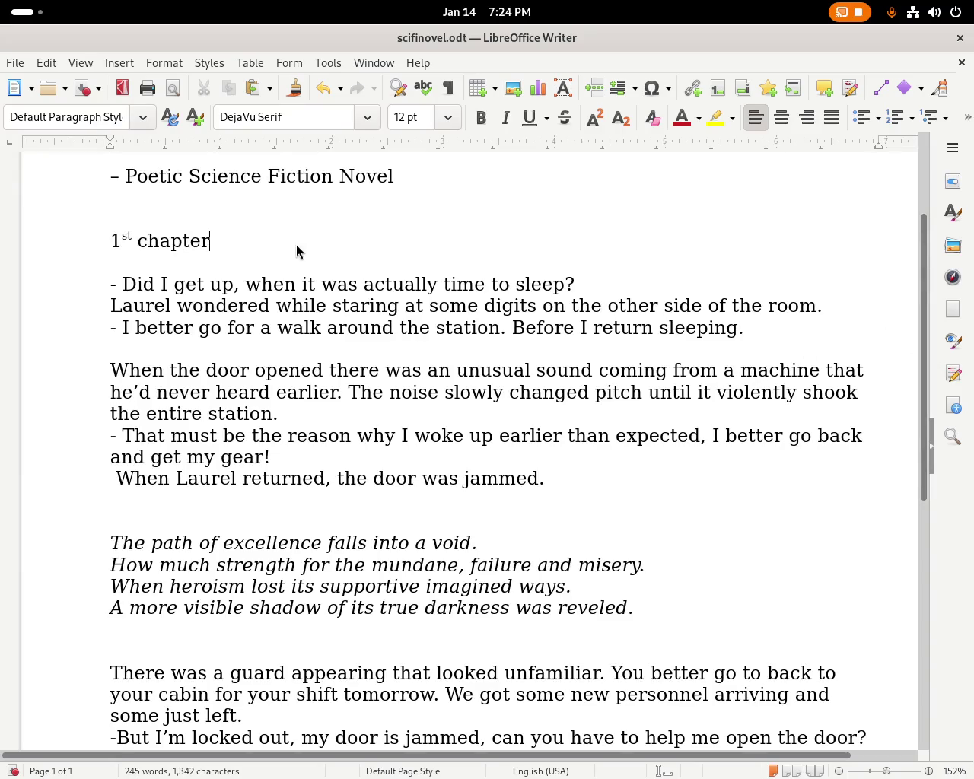
{"action": "left_click_drag", "start_coordinate": [284, 243], "coordinate": [92, 244]}
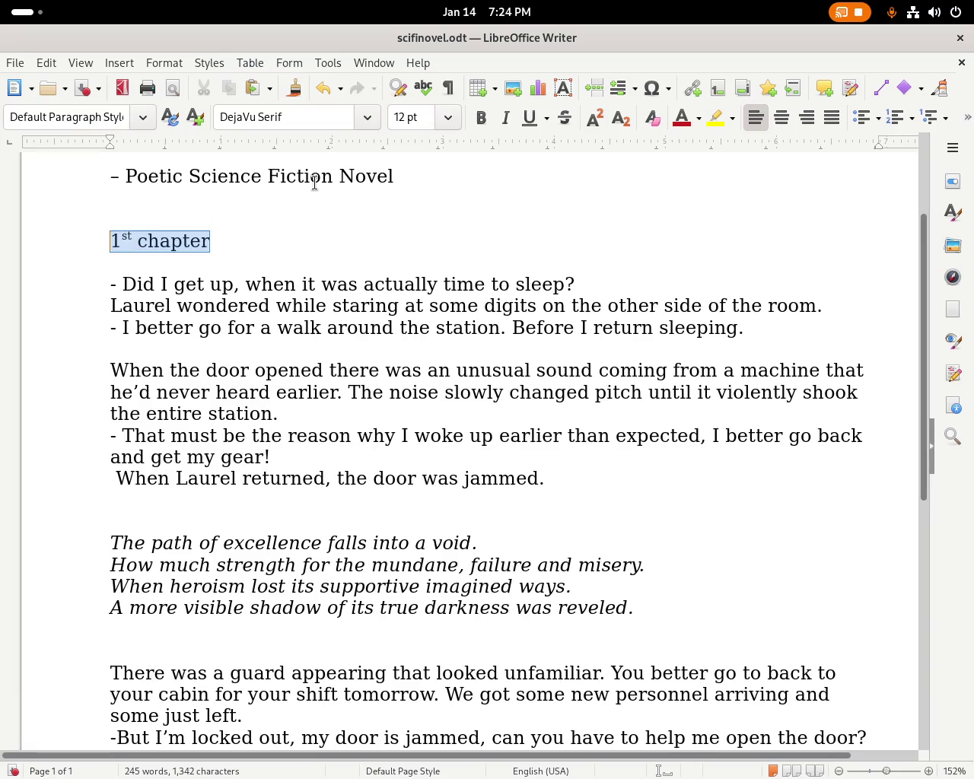
{"action": "left_click", "coordinate": [523, 118]}
Complete the heading below the poem as '2nd chapter' and underline it.
{"action": "left_click_drag", "start_coordinate": [374, 285], "coordinate": [386, 285]}
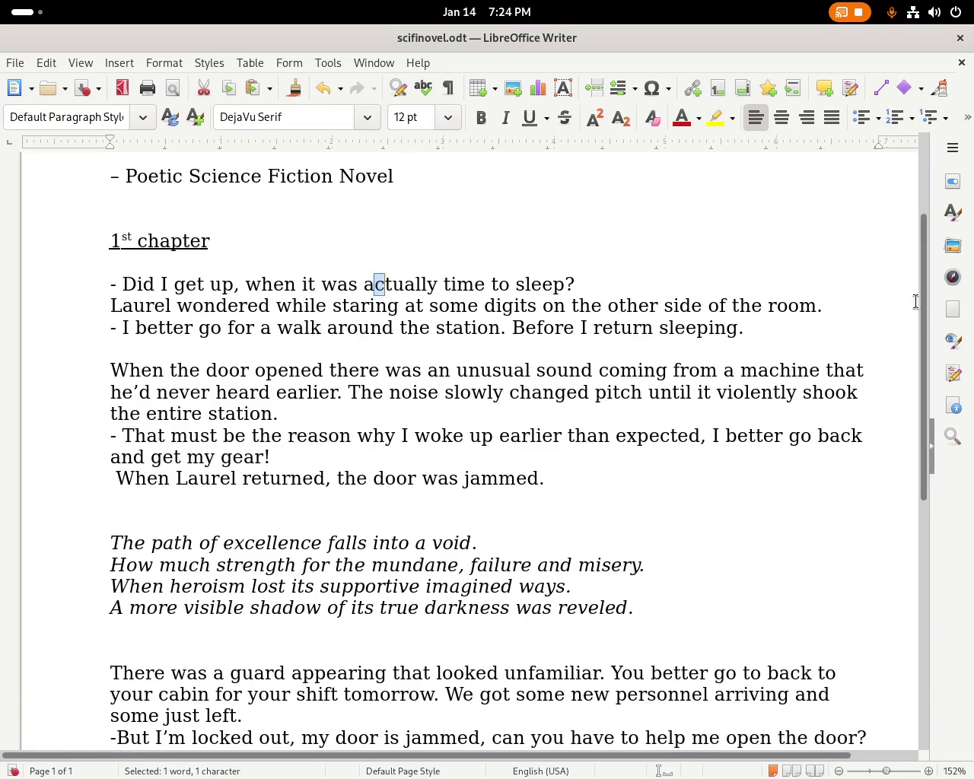
{"action": "left_click_drag", "start_coordinate": [924, 320], "coordinate": [585, 496]}
{"action": "left_click", "coordinate": [205, 559]}
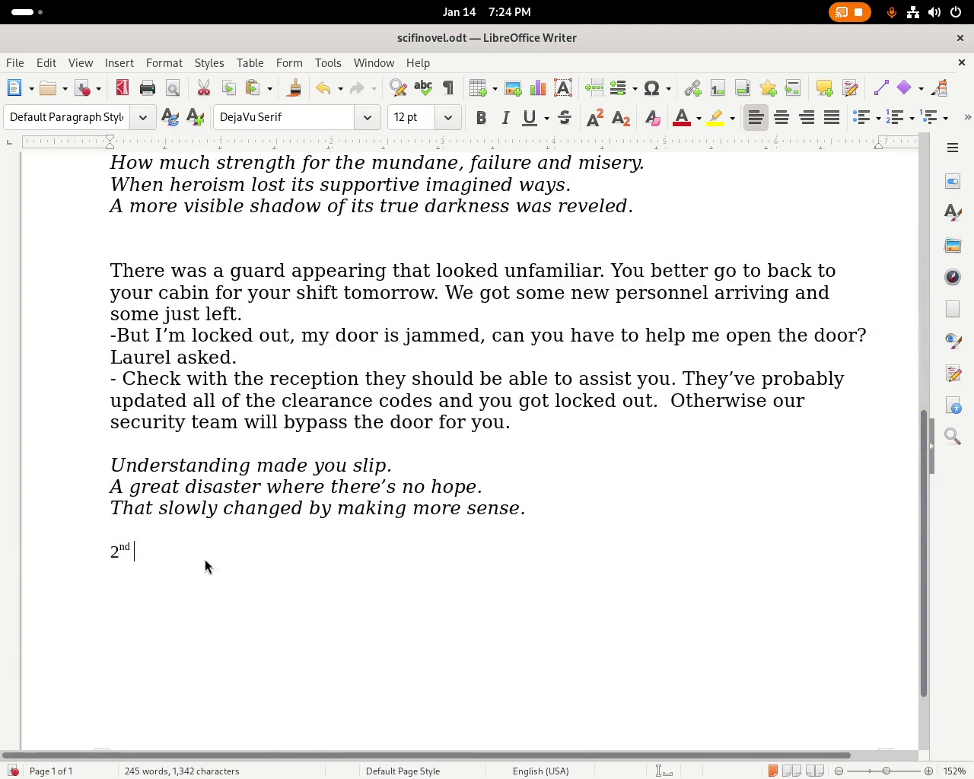
{"action": "type", "text": "chanpte"}
{"action": "key", "text": "BackSpace"}
{"action": "key", "text": "BackSpace"}
{"action": "key", "text": "BackSpace"}
{"action": "key", "text": "BackSpace"}
{"action": "type", "text": "pter"}
{"action": "left_click_drag", "start_coordinate": [208, 555], "coordinate": [111, 556]}
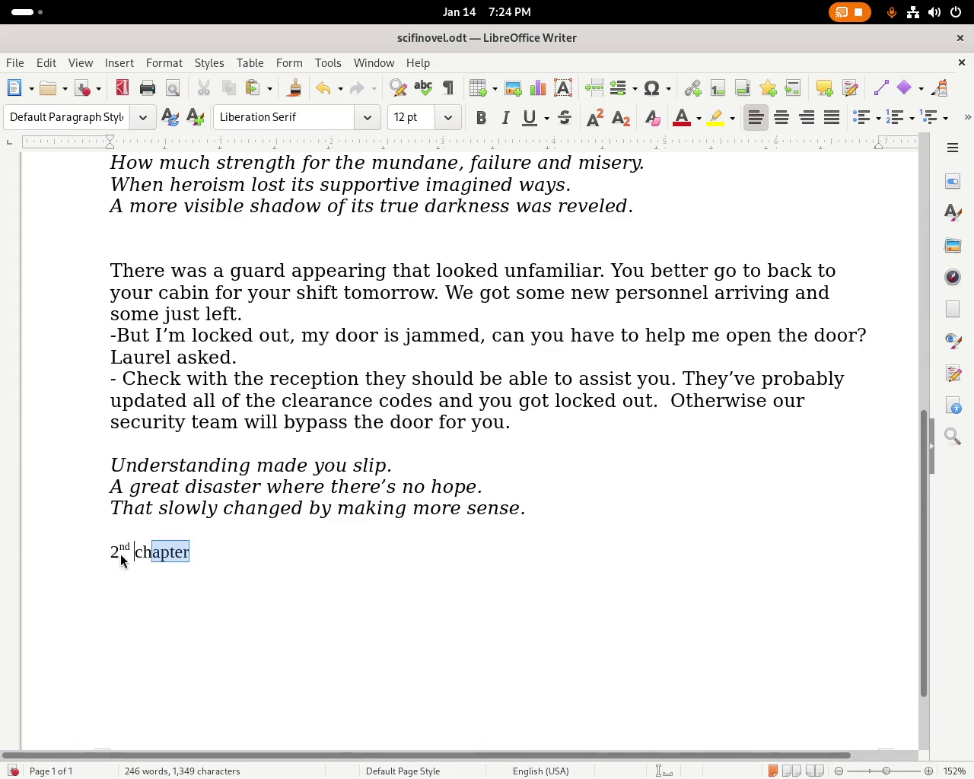
{"action": "left_click", "coordinate": [525, 119]}
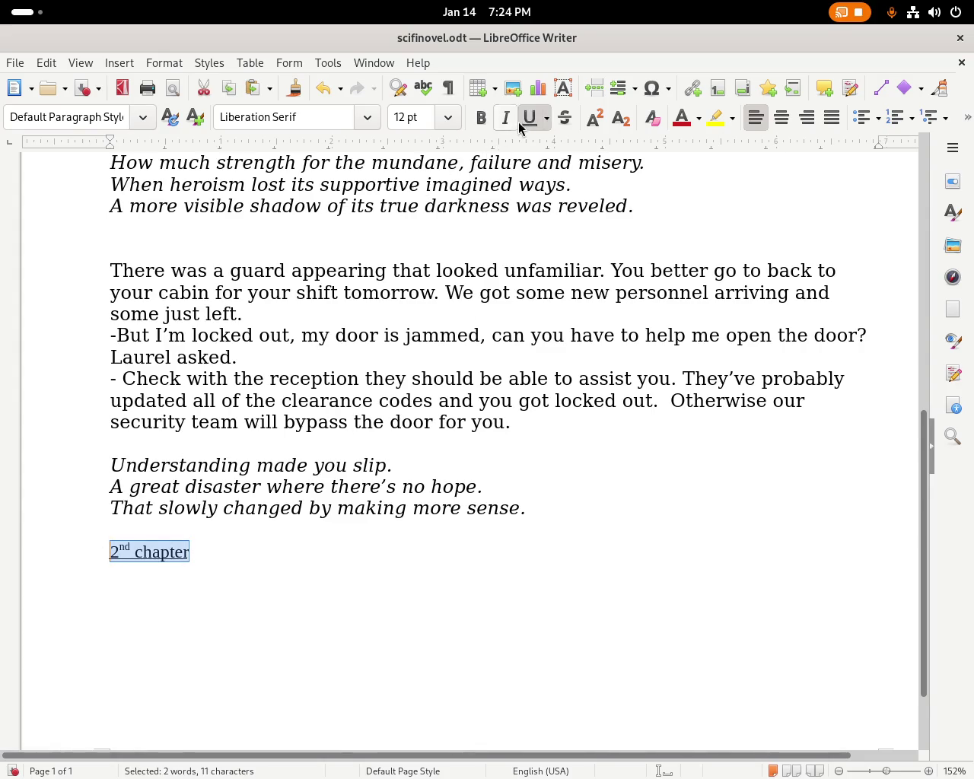
{"action": "left_click", "coordinate": [432, 541]}
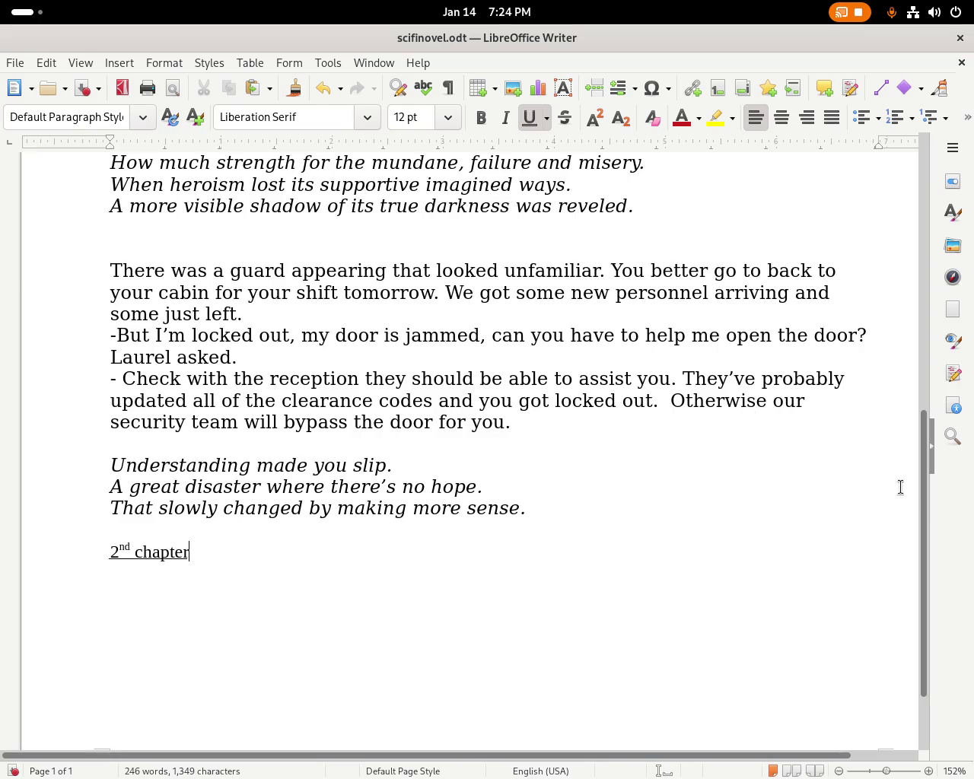
{"action": "left_click_drag", "start_coordinate": [924, 511], "coordinate": [930, 289]}
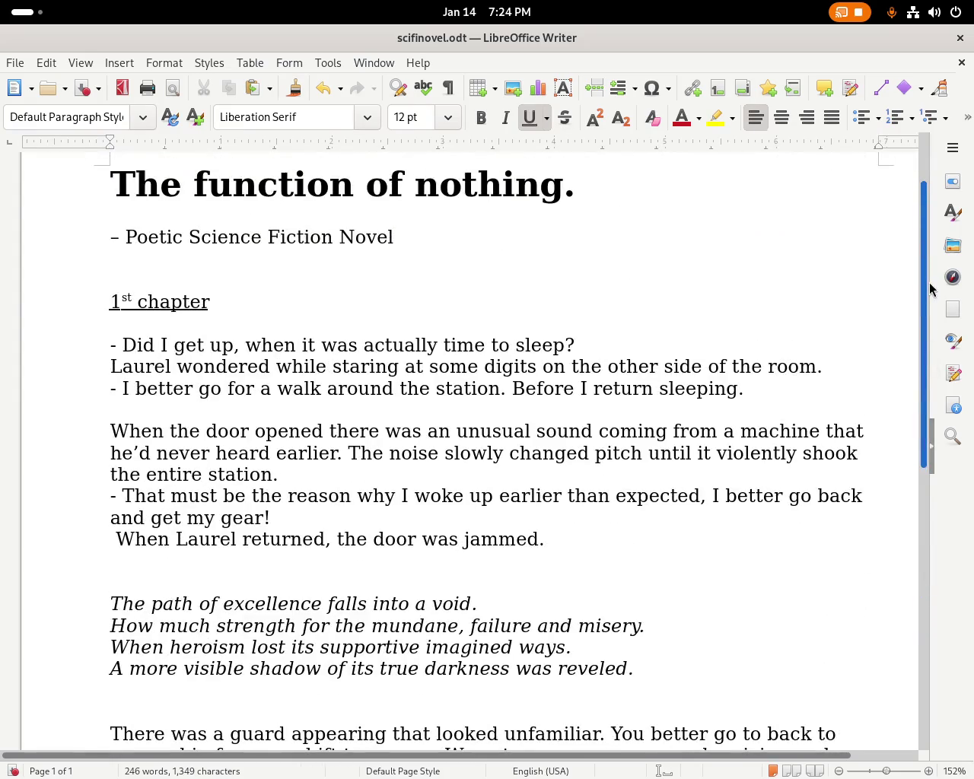
{"action": "scroll", "coordinate": [930, 289], "scroll_direction": "up", "scroll_amount": 2}
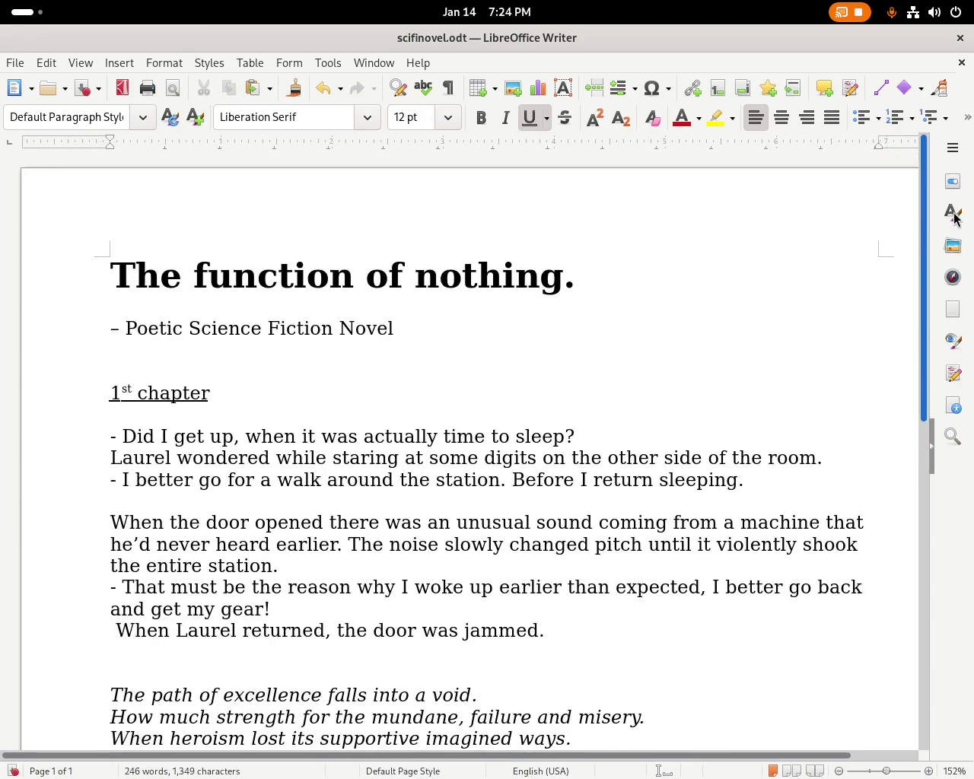
{"action": "left_click_drag", "start_coordinate": [182, 277], "coordinate": [587, 283]}
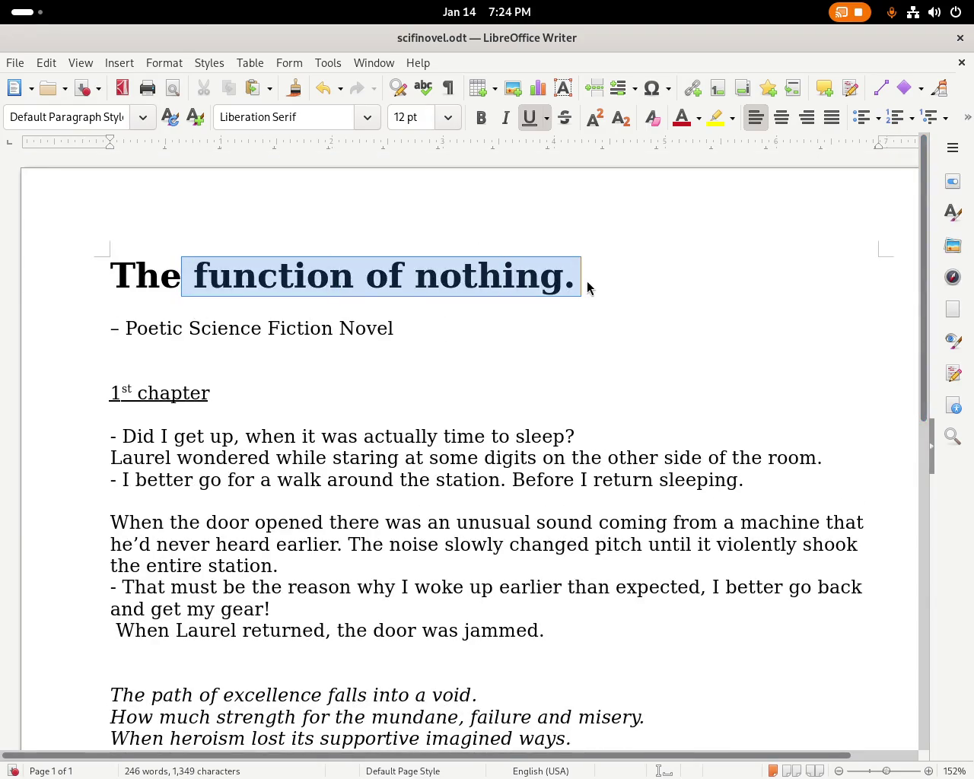
{"action": "left_click", "coordinate": [593, 283]}
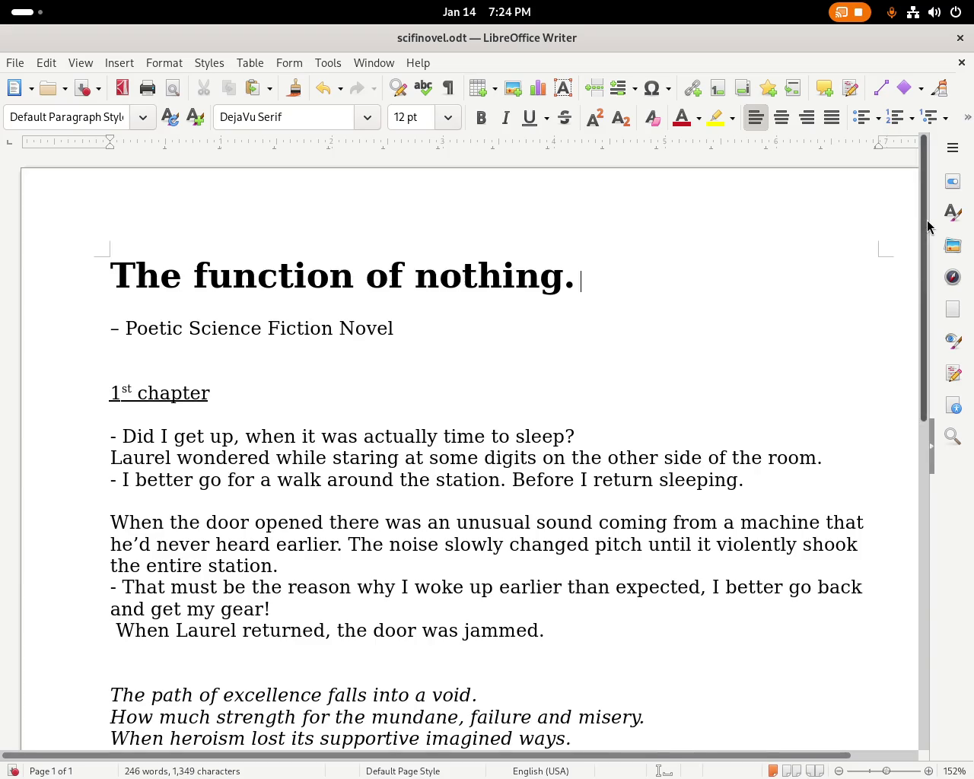
{"action": "scroll", "coordinate": [909, 252], "scroll_direction": "down", "scroll_amount": 1}
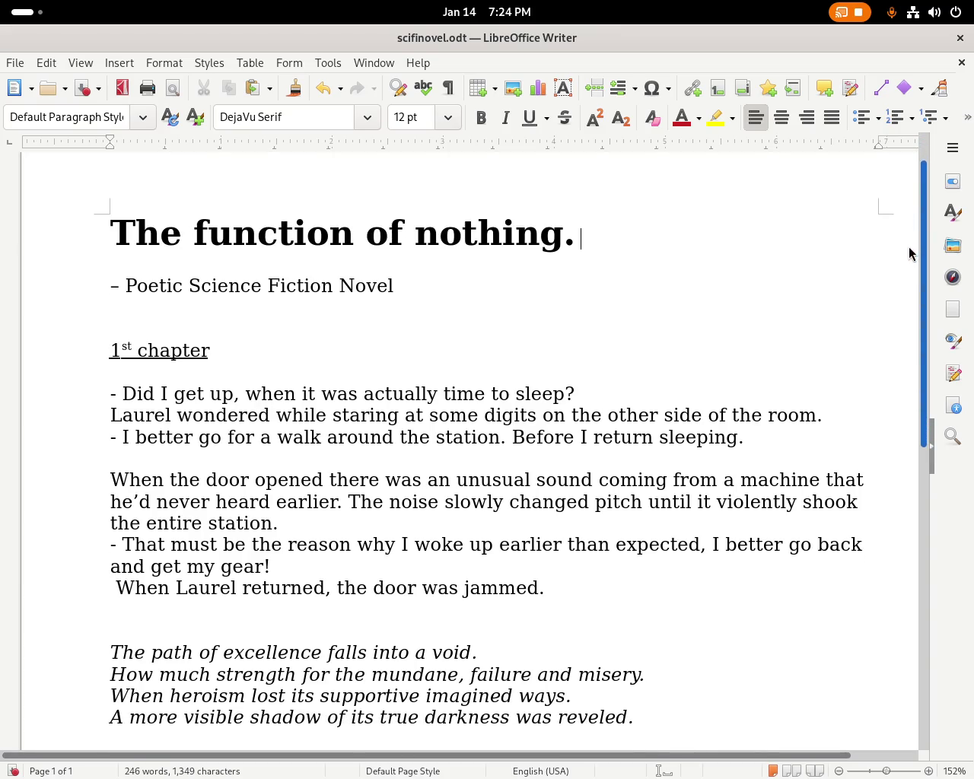
{"action": "scroll", "coordinate": [908, 248], "scroll_direction": "down", "scroll_amount": 1}
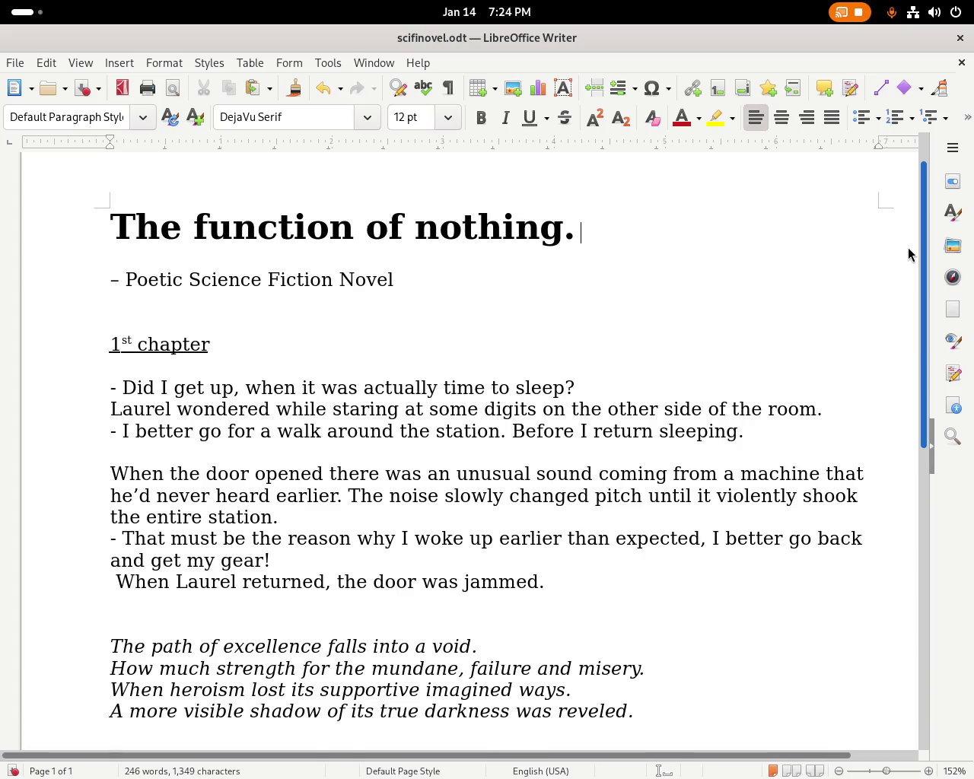
{"action": "scroll", "coordinate": [889, 303], "scroll_direction": "down", "scroll_amount": 3}
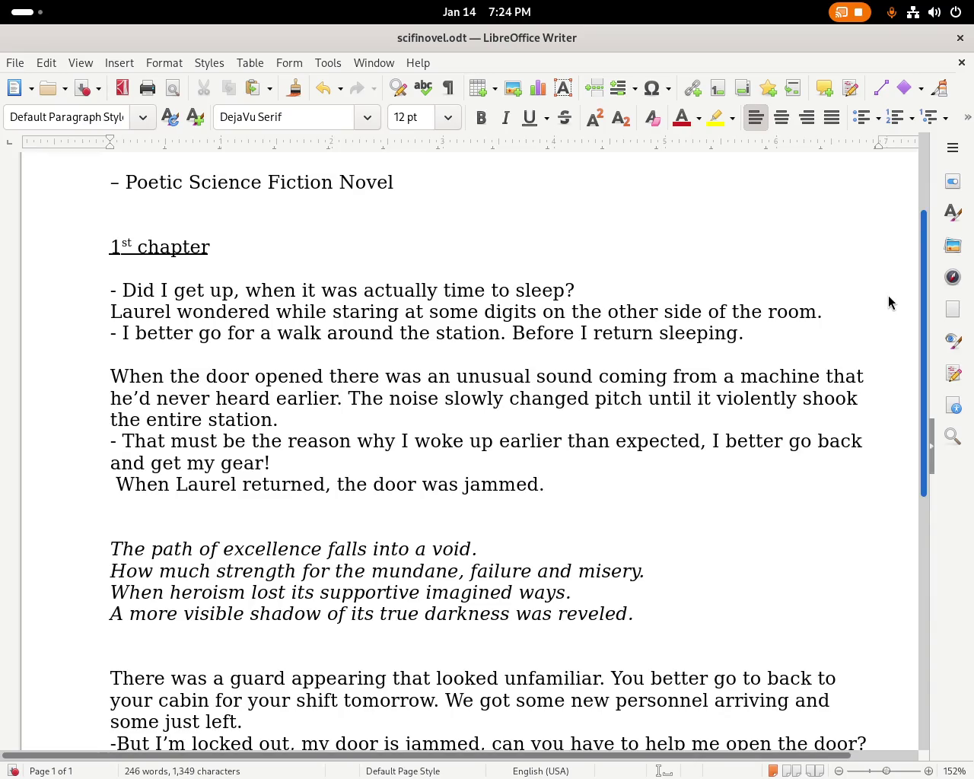
{"action": "scroll", "coordinate": [879, 343], "scroll_direction": "down", "scroll_amount": 5}
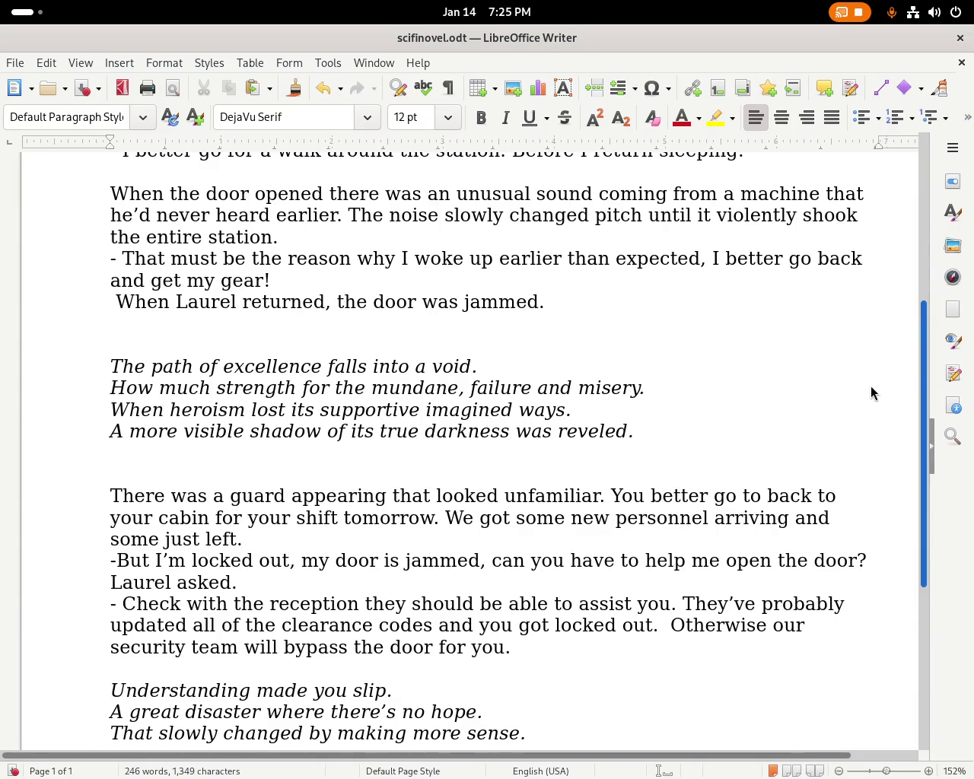
{"action": "scroll", "coordinate": [861, 449], "scroll_direction": "down", "scroll_amount": 3}
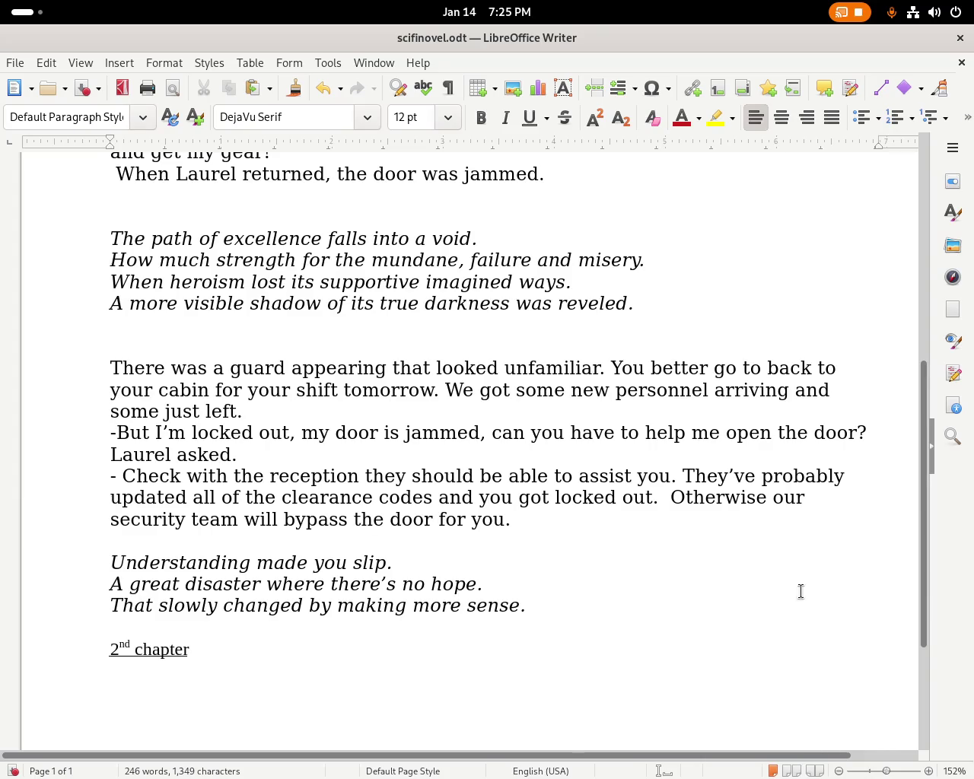
{"action": "key", "text": "super"}
Delete 'have to' before 'help' in the locked-out dialogue line.
{"action": "left_click", "coordinate": [672, 432]}
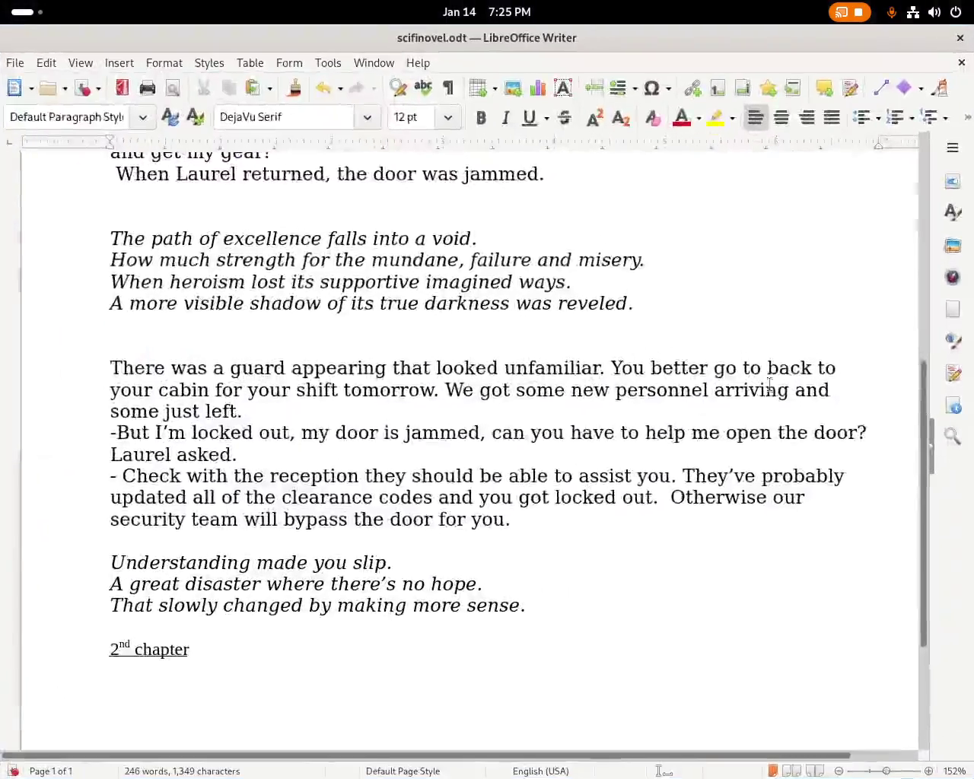
{"action": "mouse_move", "coordinate": [924, 448]}
{"action": "left_mouse_down"}
{"action": "mouse_move", "coordinate": [933, 283]}
{"action": "mouse_move", "coordinate": [930, 321]}
{"action": "left_mouse_up"}
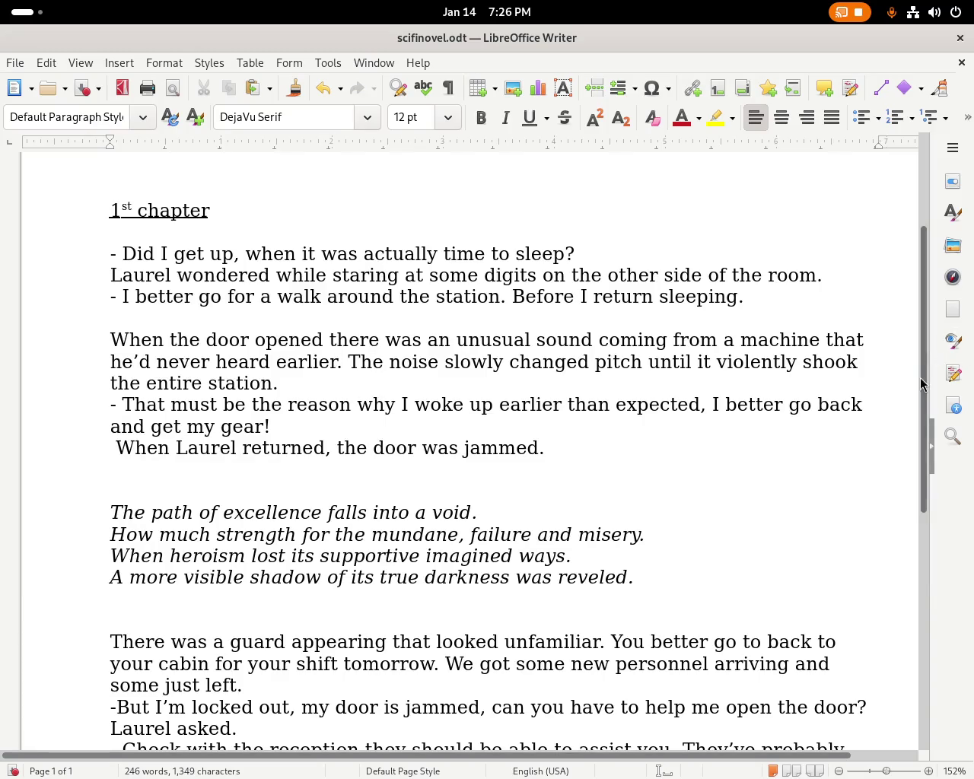
{"action": "left_click_drag", "start_coordinate": [927, 394], "coordinate": [918, 521]}
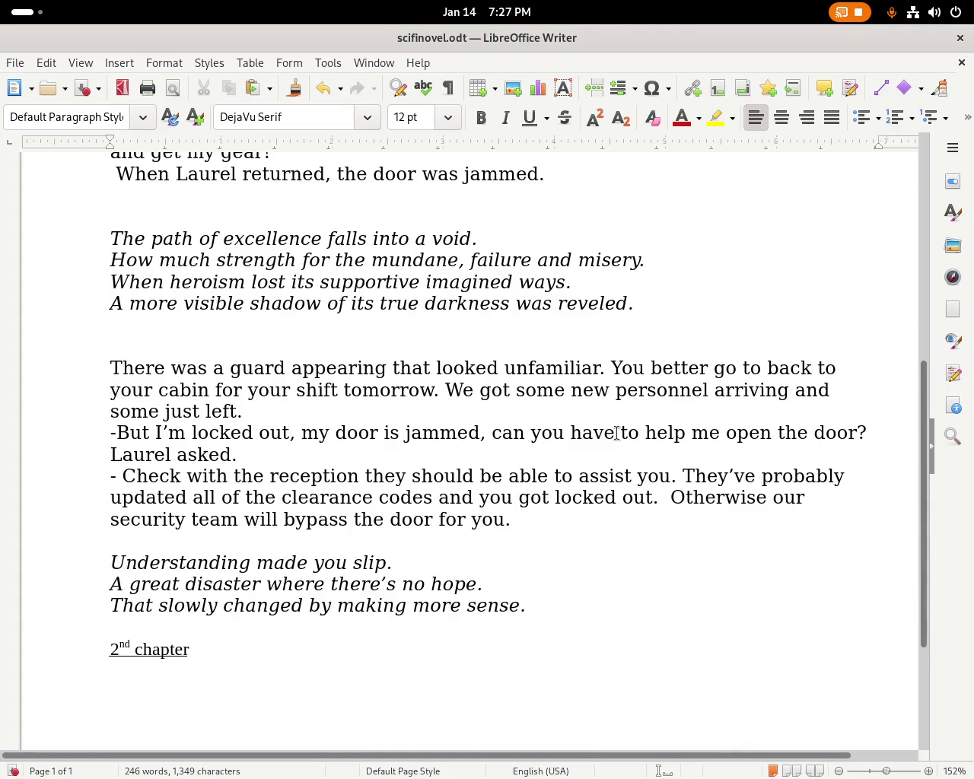
{"action": "left_click", "coordinate": [643, 436]}
{"action": "left_click_drag", "start_coordinate": [644, 443], "coordinate": [570, 451]}
{"action": "key", "text": "BackSpace"}
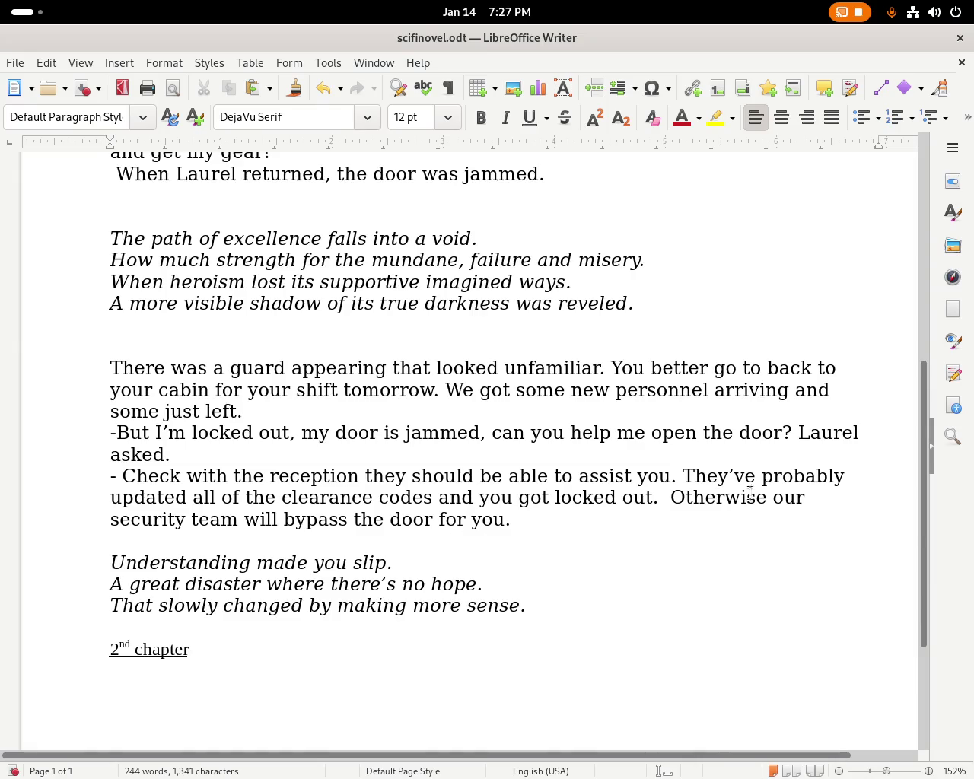
{"action": "mouse_move", "coordinate": [924, 596]}
{"action": "left_mouse_down"}
{"action": "mouse_move", "coordinate": [939, 369]}
{"action": "mouse_move", "coordinate": [949, 435]}
{"action": "mouse_move", "coordinate": [946, 565]}
{"action": "mouse_move", "coordinate": [960, 456]}
{"action": "mouse_move", "coordinate": [971, 479]}
{"action": "mouse_move", "coordinate": [965, 516]}
{"action": "left_mouse_up"}
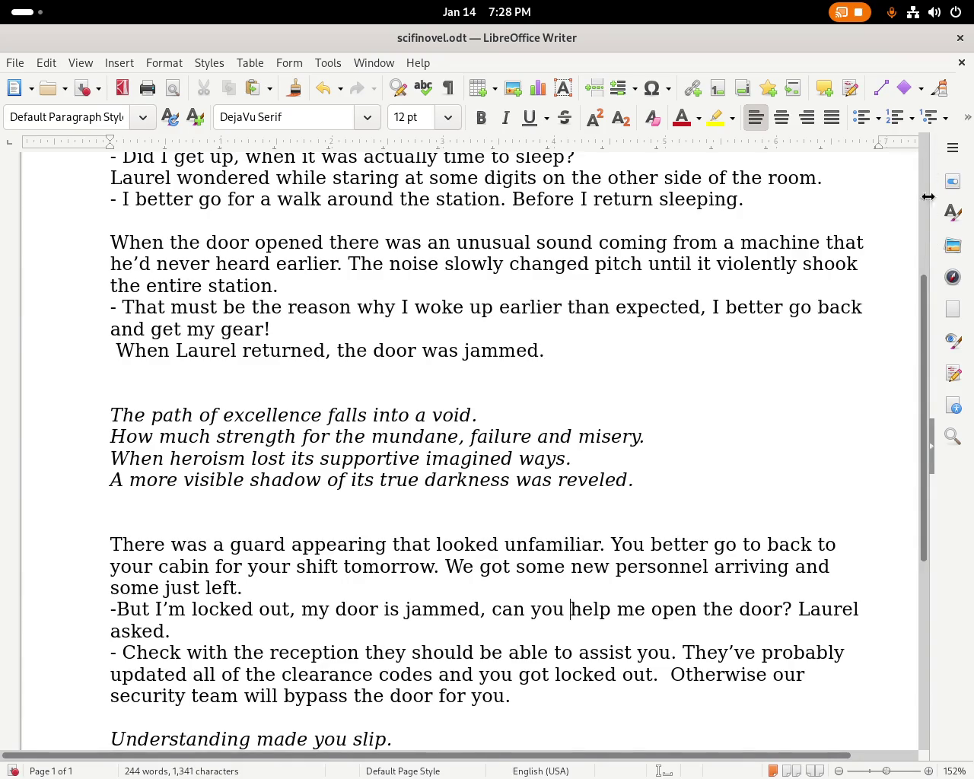
{"action": "mouse_move", "coordinate": [926, 289]}
{"action": "left_mouse_down"}
{"action": "mouse_move", "coordinate": [935, 179]}
{"action": "mouse_move", "coordinate": [898, 417]}
{"action": "mouse_move", "coordinate": [898, 392]}
{"action": "left_mouse_up"}
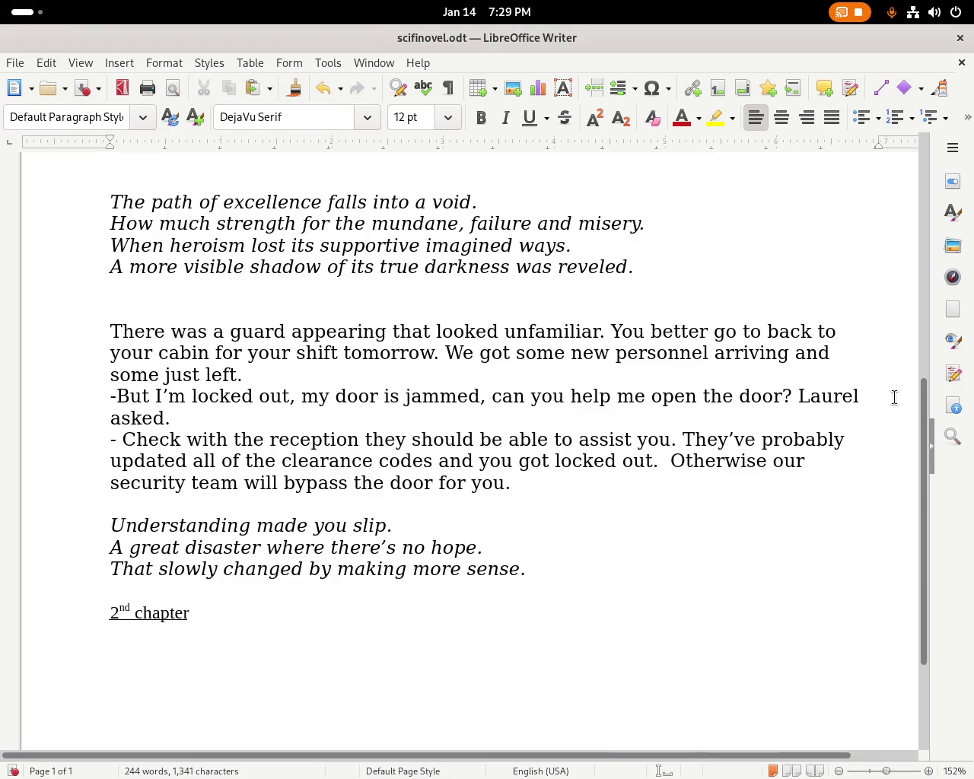
Bring the Writer document forward via the window overview, scroll down, and switch to it again.
{"action": "key", "text": "super"}
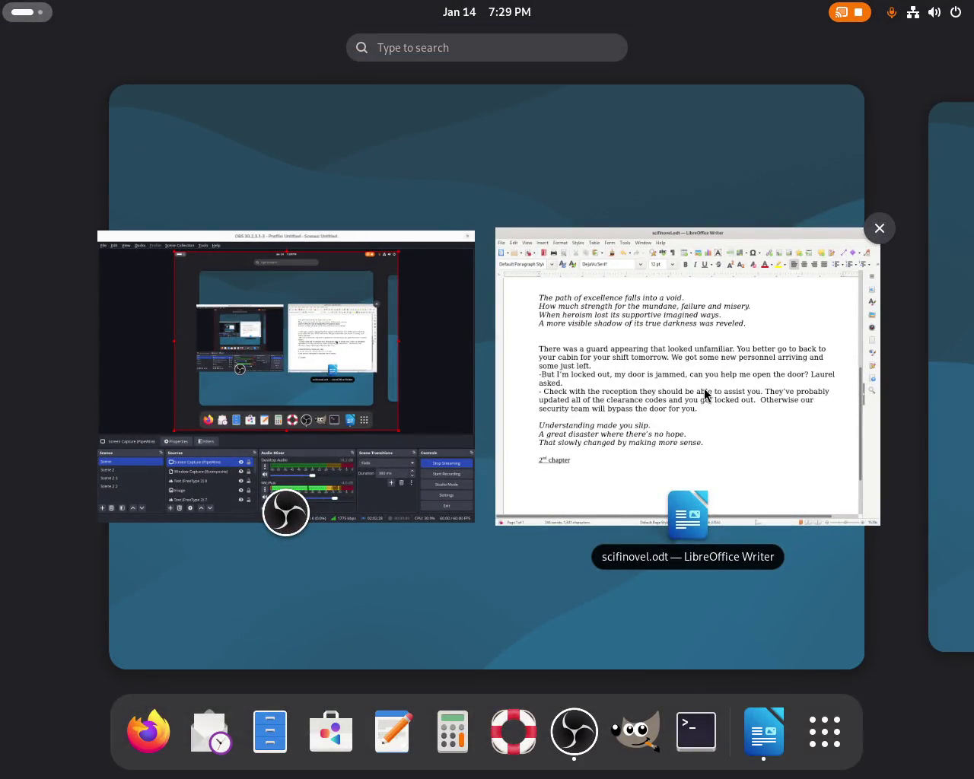
{"action": "left_click", "coordinate": [705, 394]}
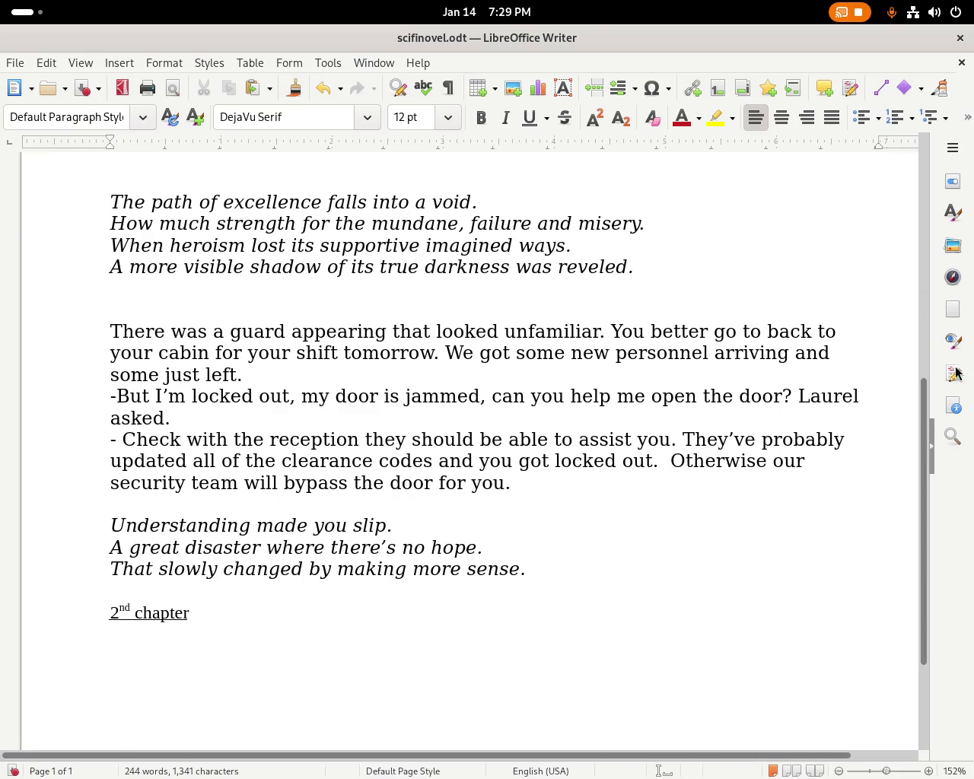
{"action": "left_click_drag", "start_coordinate": [925, 449], "coordinate": [921, 234]}
{"action": "scroll", "coordinate": [911, 259], "scroll_direction": "down", "scroll_amount": 2}
{"action": "scroll", "coordinate": [857, 337], "scroll_direction": "down", "scroll_amount": 3}
{"action": "key", "text": "super"}
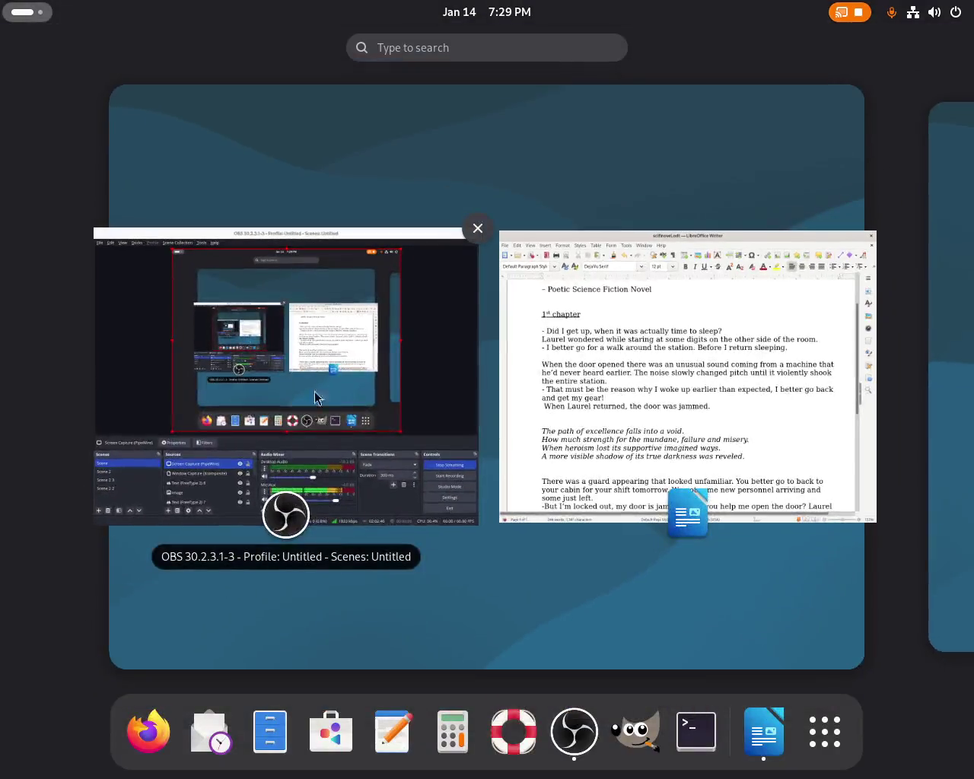
{"action": "left_click", "coordinate": [706, 443]}
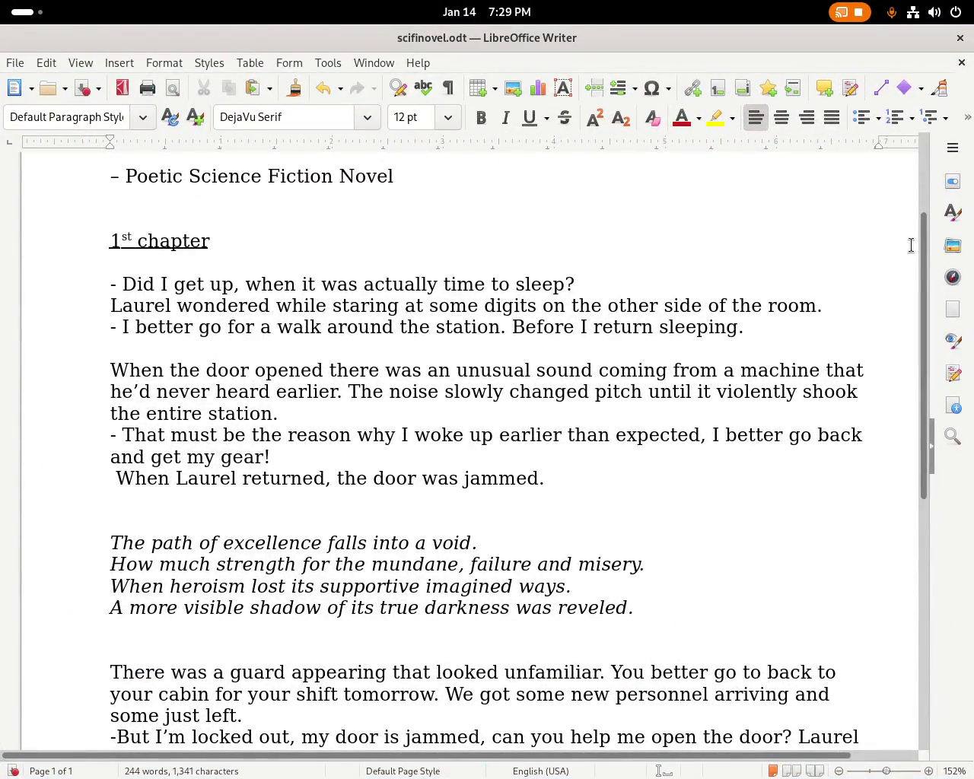
Scroll to the end, place the caret after '2nd chapter', then switch to OBS and back.
{"action": "scroll", "coordinate": [913, 343], "scroll_direction": "down", "scroll_amount": 9}
{"action": "scroll", "coordinate": [903, 472], "scroll_direction": "down", "scroll_amount": 4}
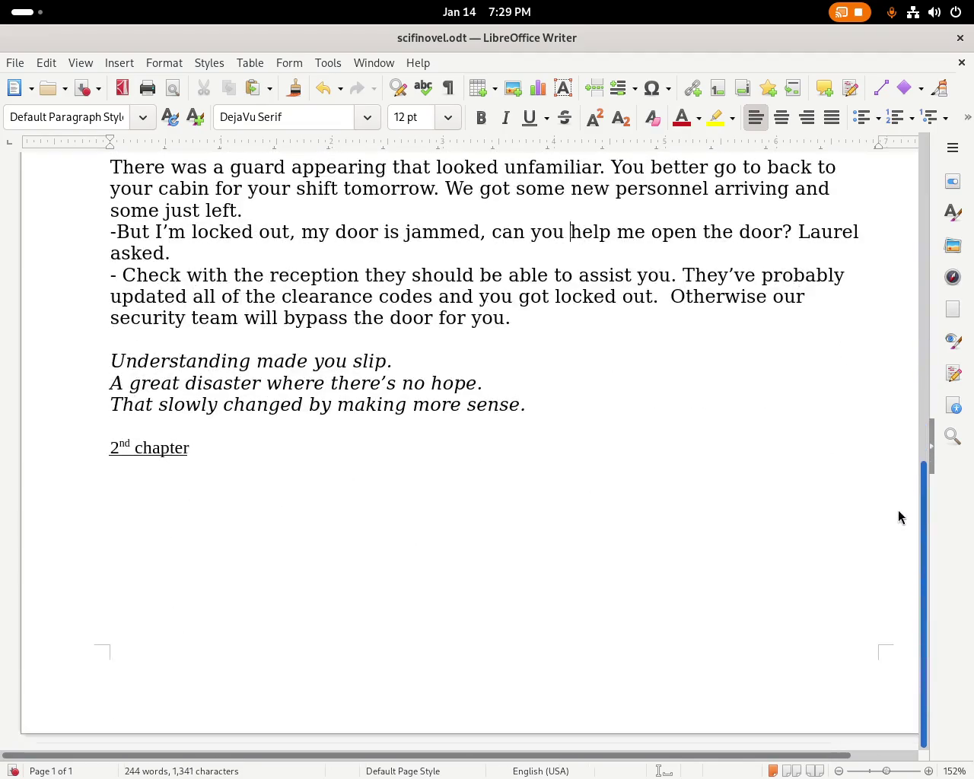
{"action": "left_click", "coordinate": [320, 533]}
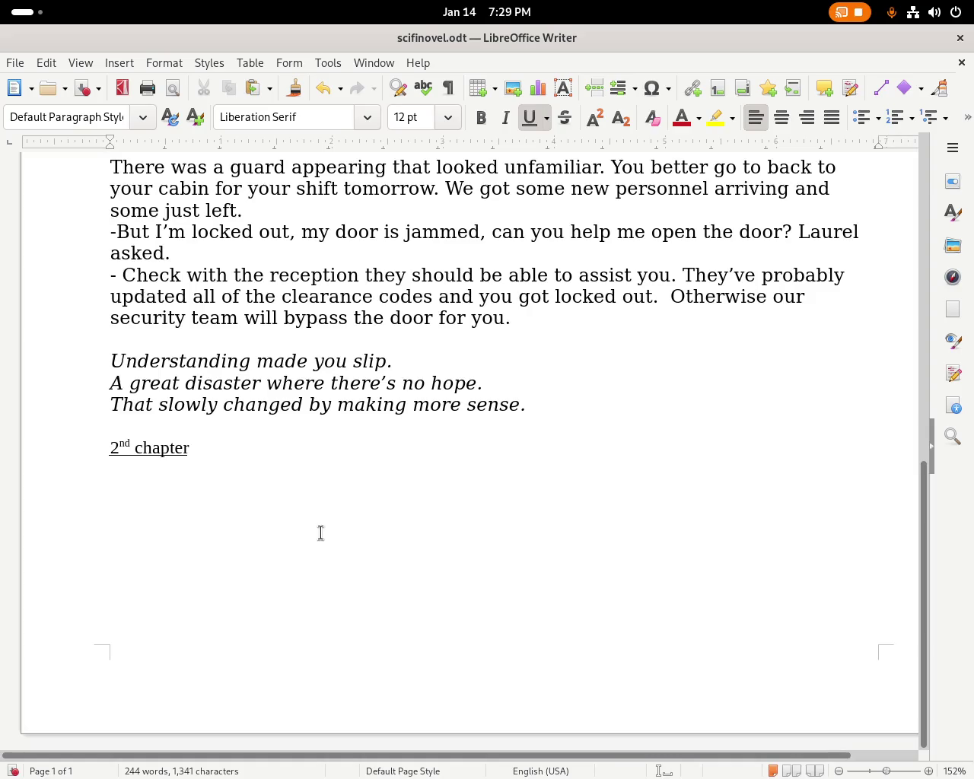
{"action": "key", "text": "super"}
{"action": "left_click", "coordinate": [322, 570]}
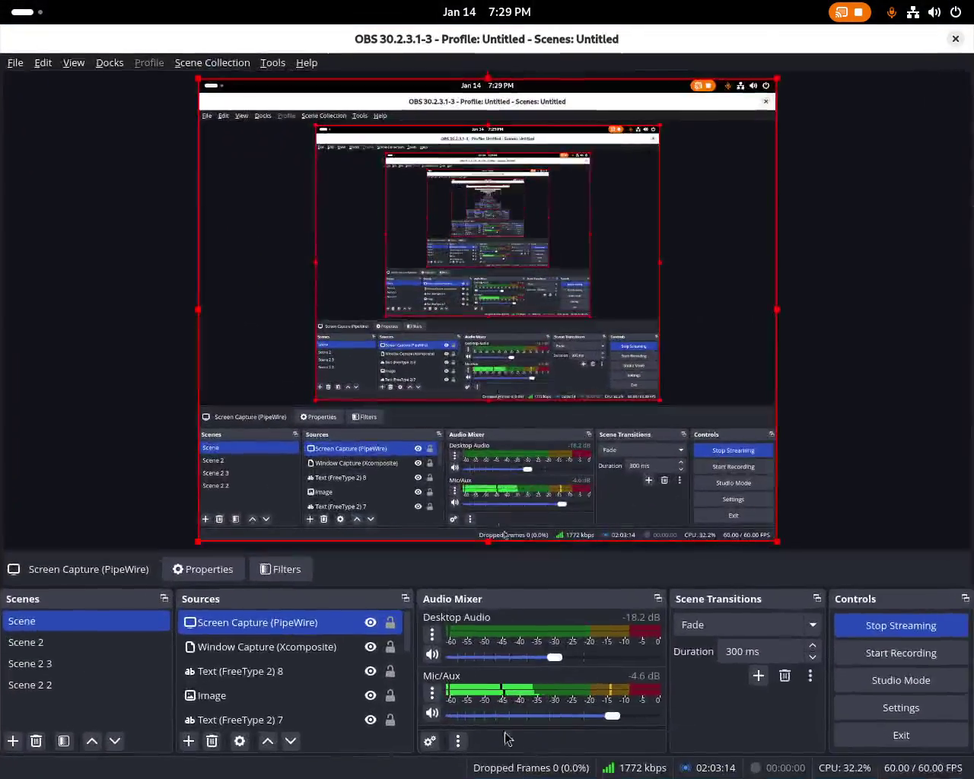
{"action": "key", "text": "super"}
{"action": "left_click", "coordinate": [789, 343]}
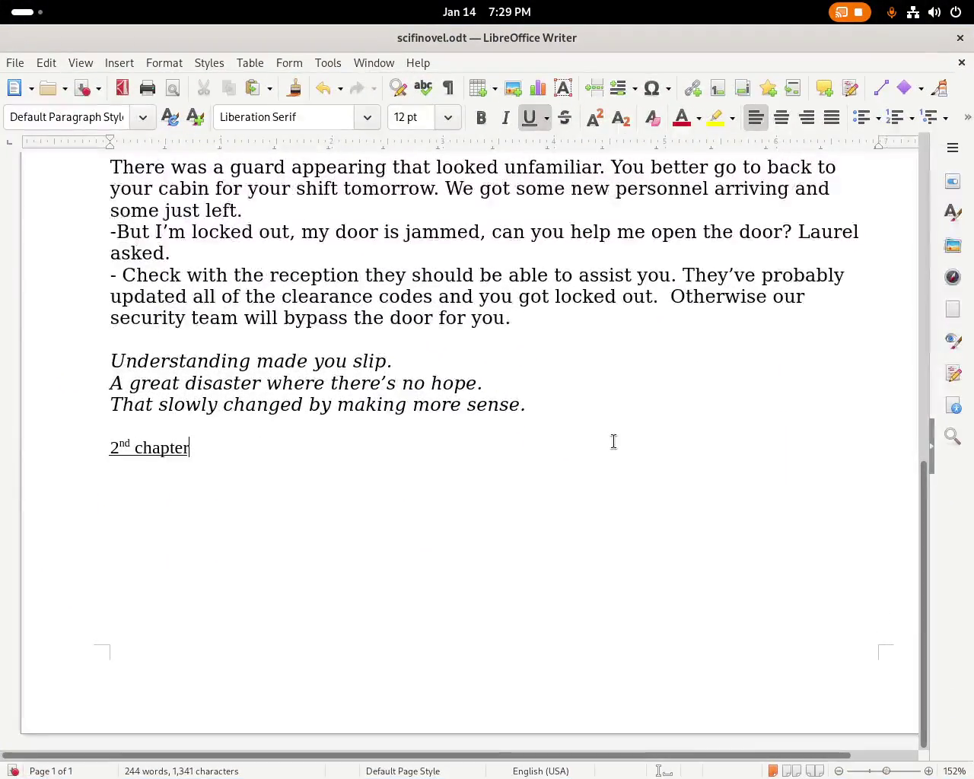
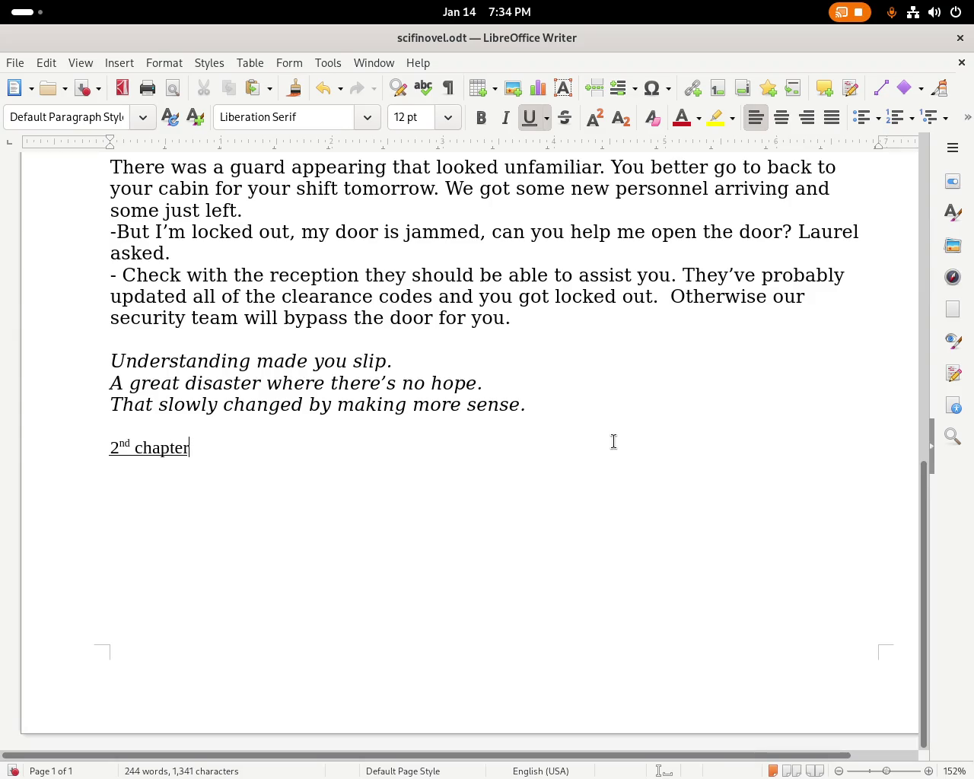
Check the OBS recording window, then switch back to the novel document.
{"action": "key", "text": "super"}
{"action": "left_click", "coordinate": [370, 432]}
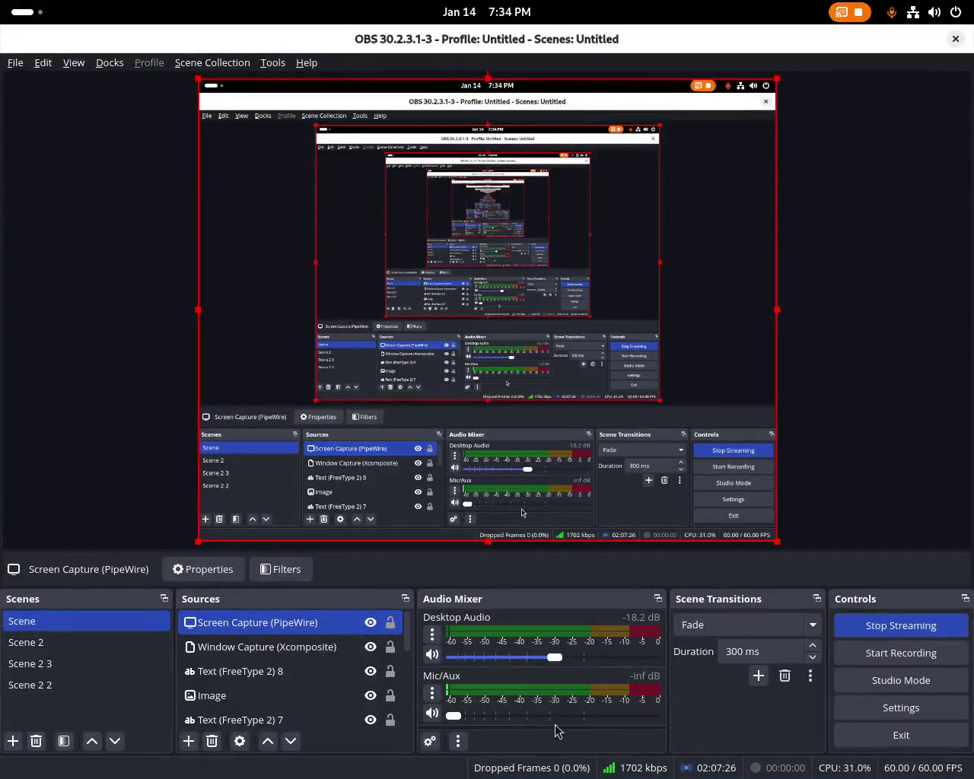
{"action": "left_click_drag", "start_coordinate": [583, 717], "coordinate": [590, 721]}
{"action": "key", "text": "super"}
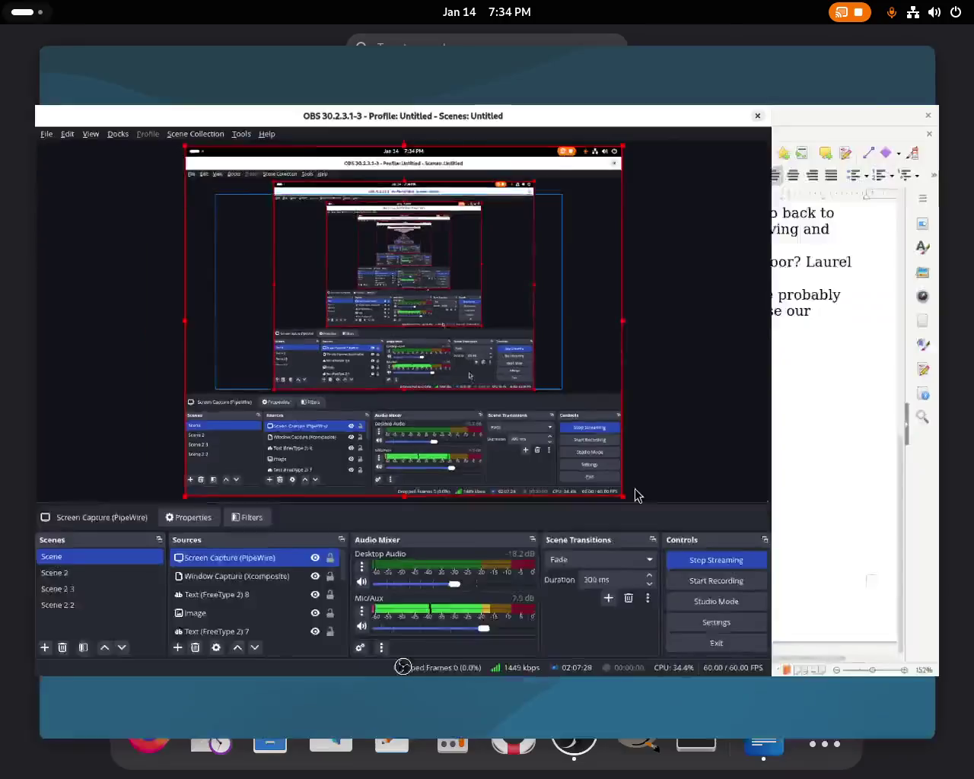
{"action": "left_click", "coordinate": [661, 427]}
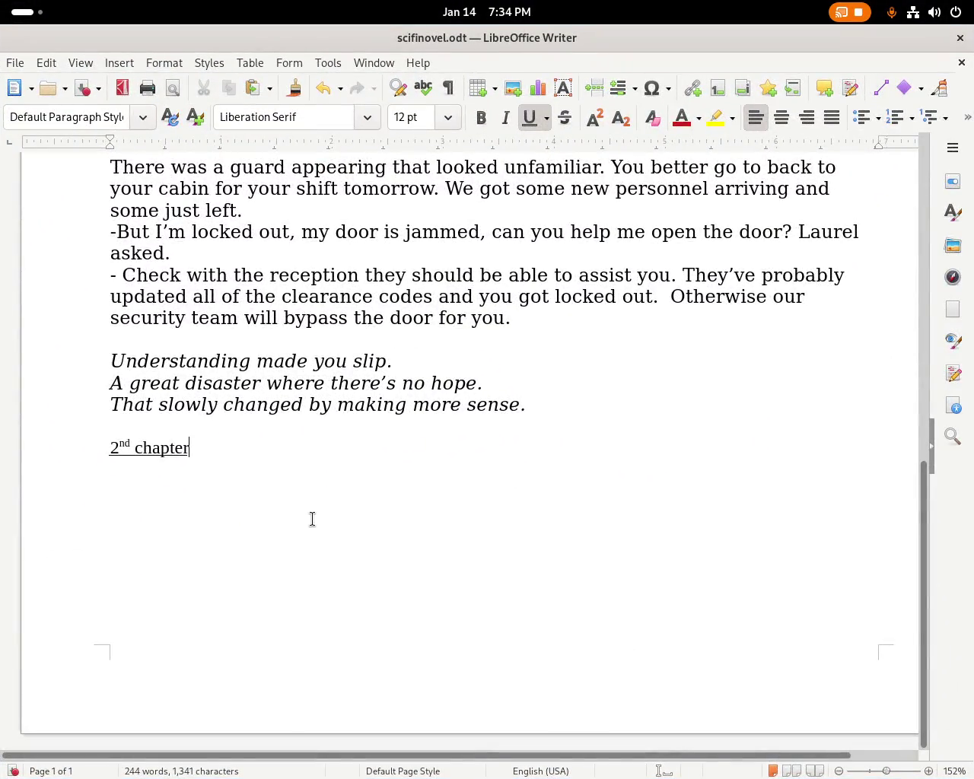
Type the chapter 2 opening 'Finally when Laurel arrived at the main reception, there's was of course nobody there.'.
{"action": "type", "text": "Finnal"}
{"action": "key", "text": "BackSpace"}
{"action": "key", "text": "BackSpace"}
{"action": "key", "text": "BackSpace"}
{"action": "type", "text": "an"}
{"action": "key", "text": "BackSpace"}
{"action": "type", "text": "lly "}
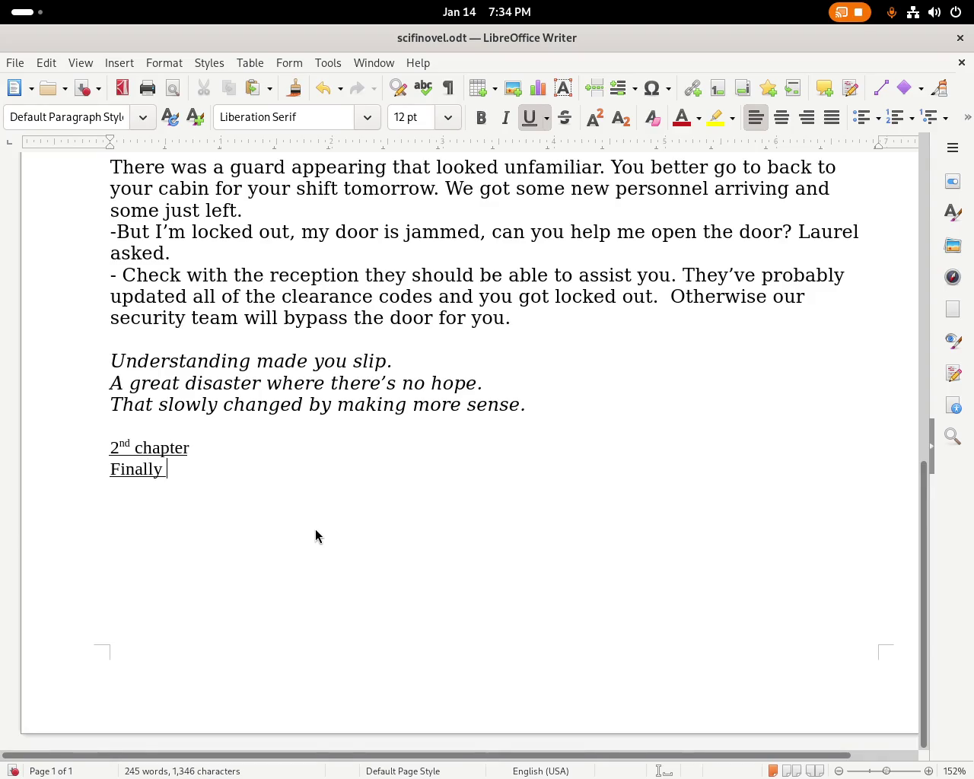
{"action": "type", "text": "when Laurel arrived at the "}
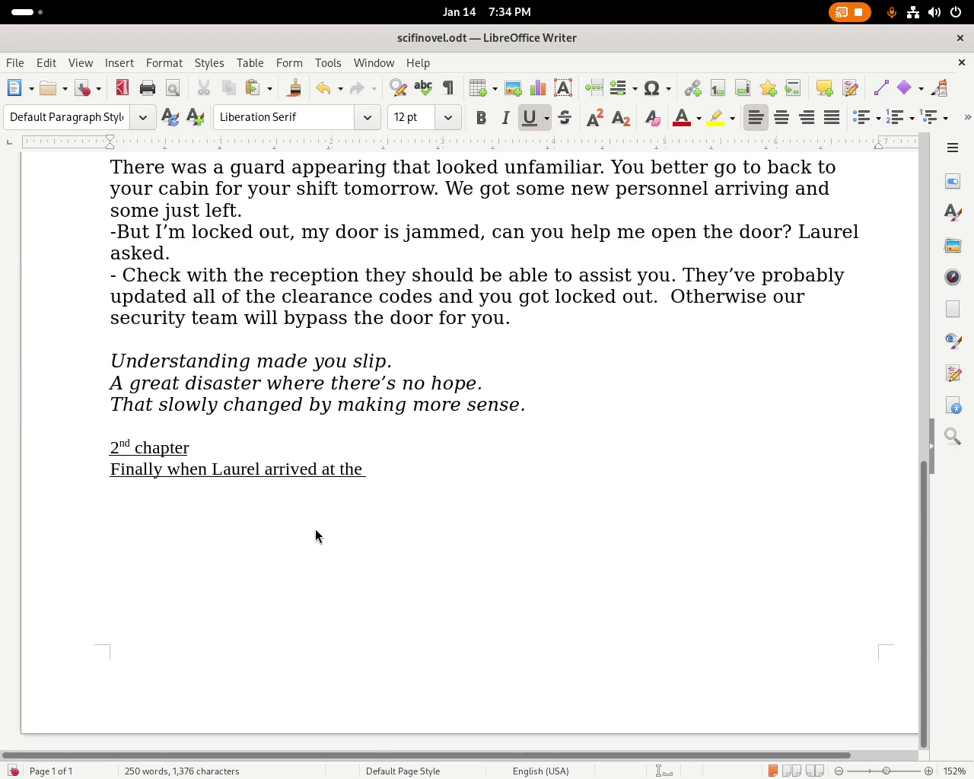
{"action": "type", "text": "main reception, there's was of course noboo"}
{"action": "key", "text": "BackSpace"}
{"action": "type", "text": "dy"}
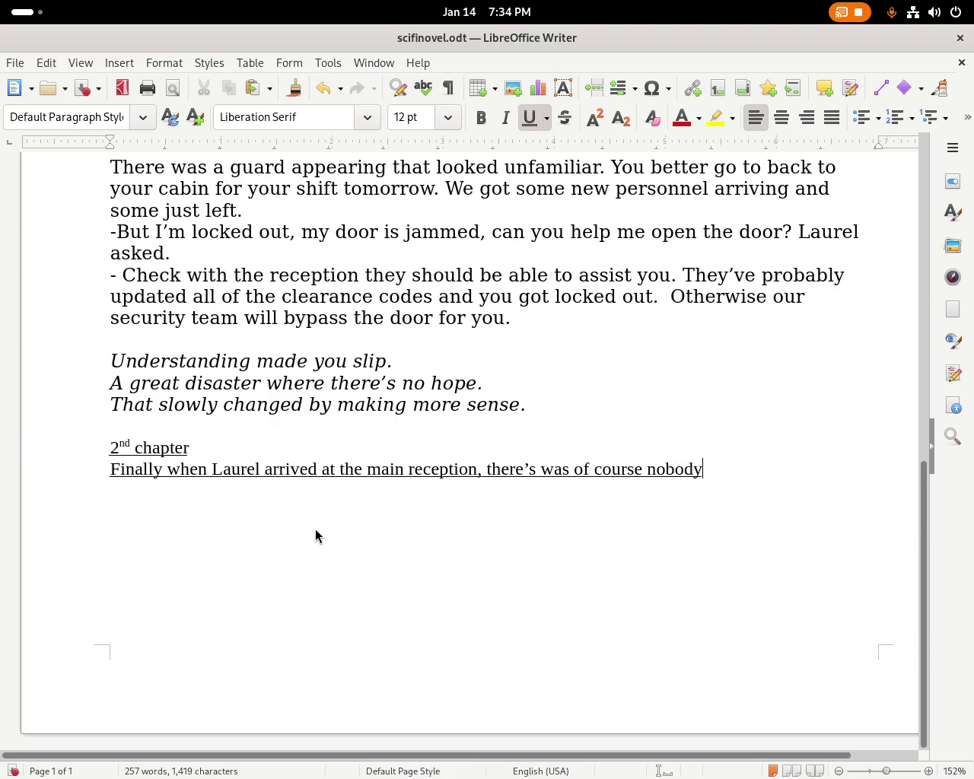
{"action": "type", "text": " there'"}
{"action": "key", "text": "BackSpace"}
{"action": "type", "text": "."}
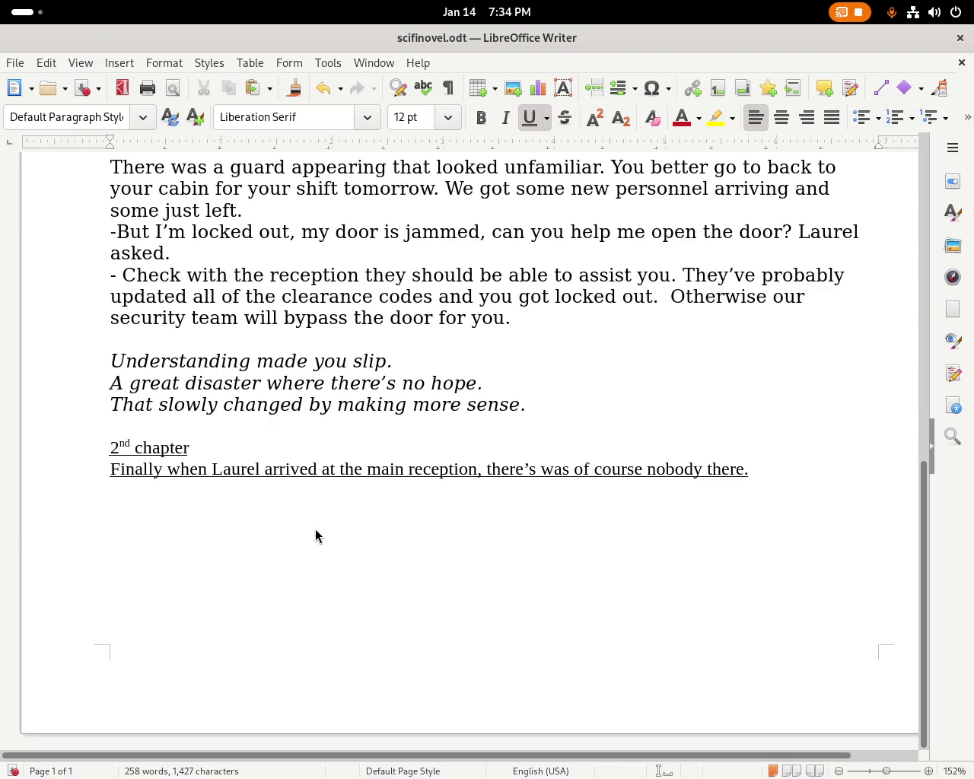
{"action": "triple_click", "coordinate": [334, 473]}
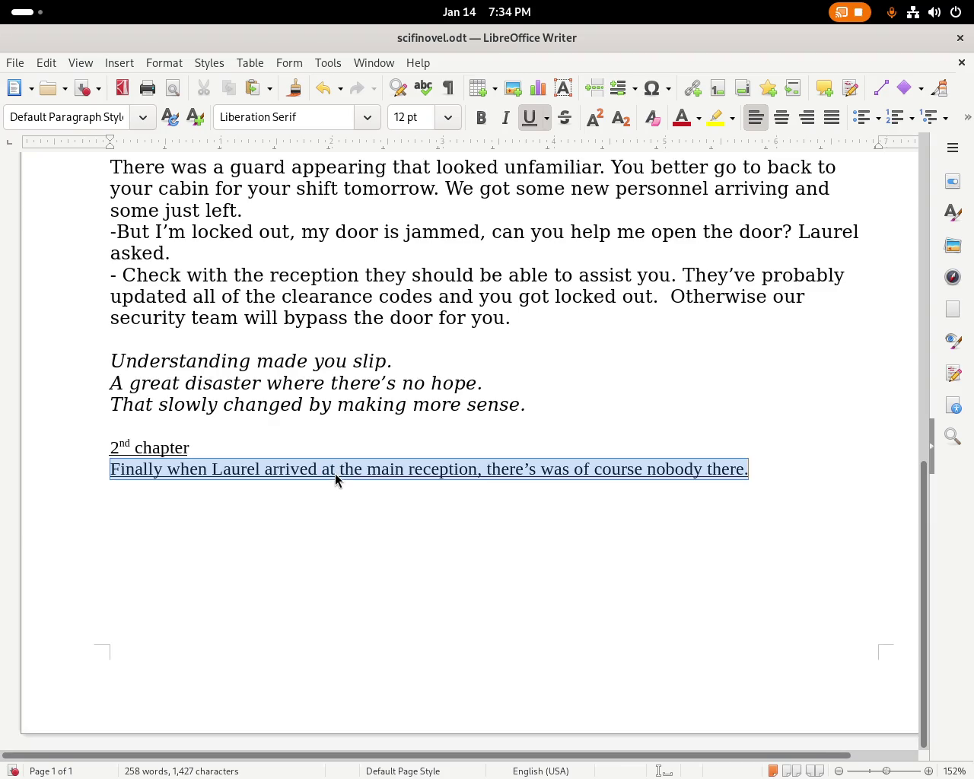
Remove the underline and append 'And then decided to walk where the docked ships have their gates.'.
{"action": "left_click", "coordinate": [529, 118]}
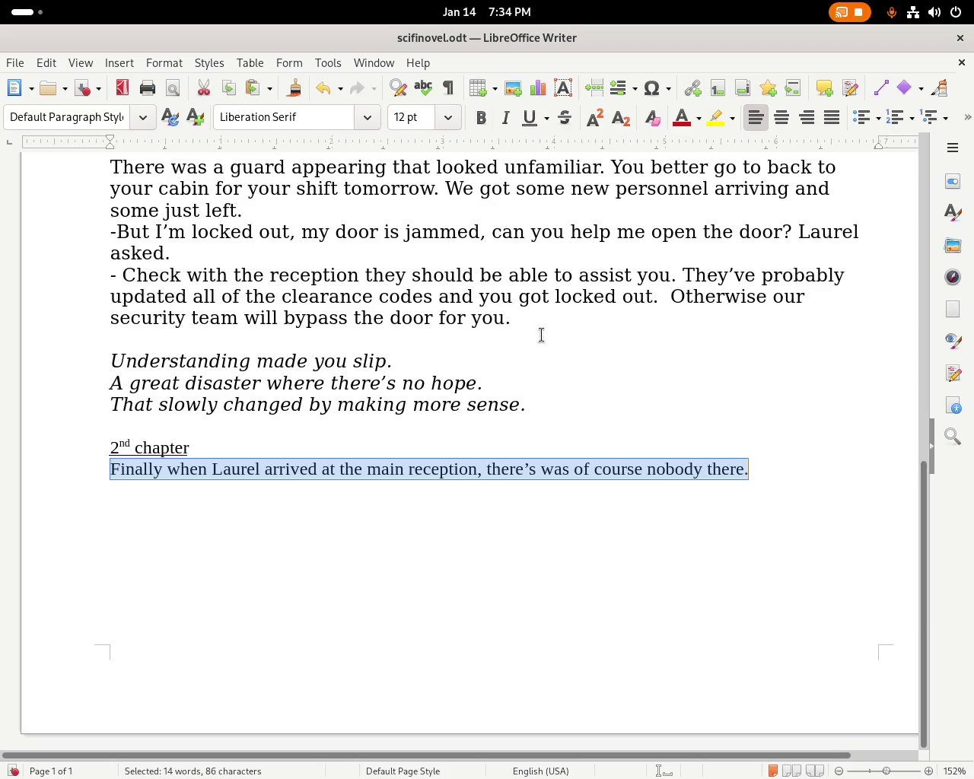
{"action": "key", "text": "End"}
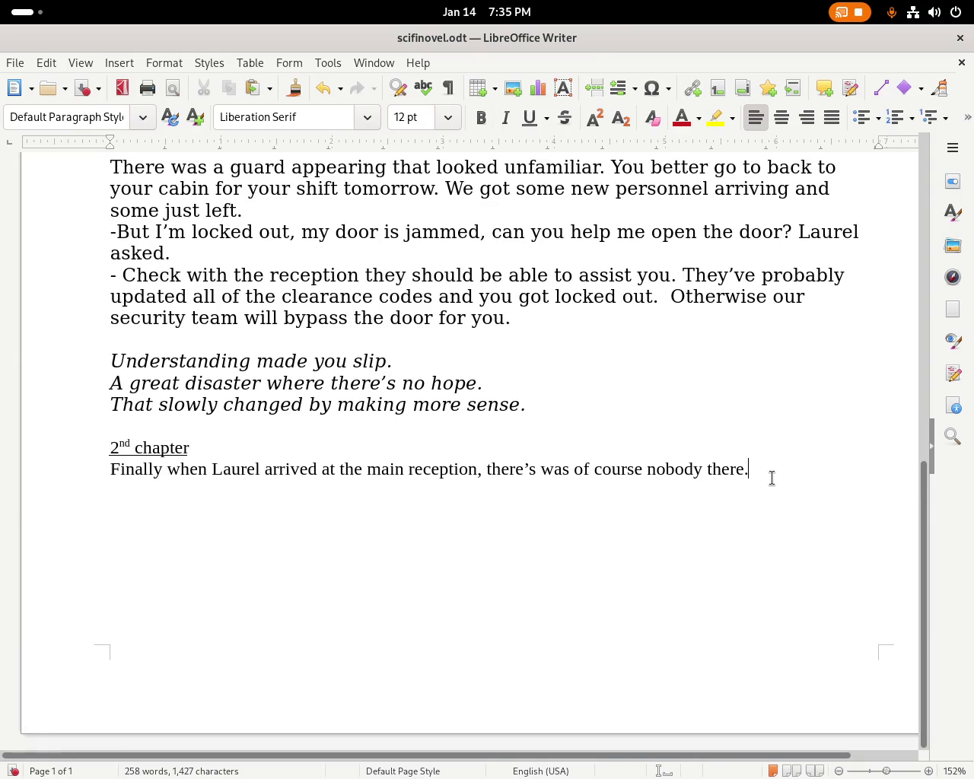
{"action": "type", "text": " And "}
{"action": "type", "text": "then def"}
{"action": "key", "text": "BackSpace"}
{"action": "type", "text": "cided to "}
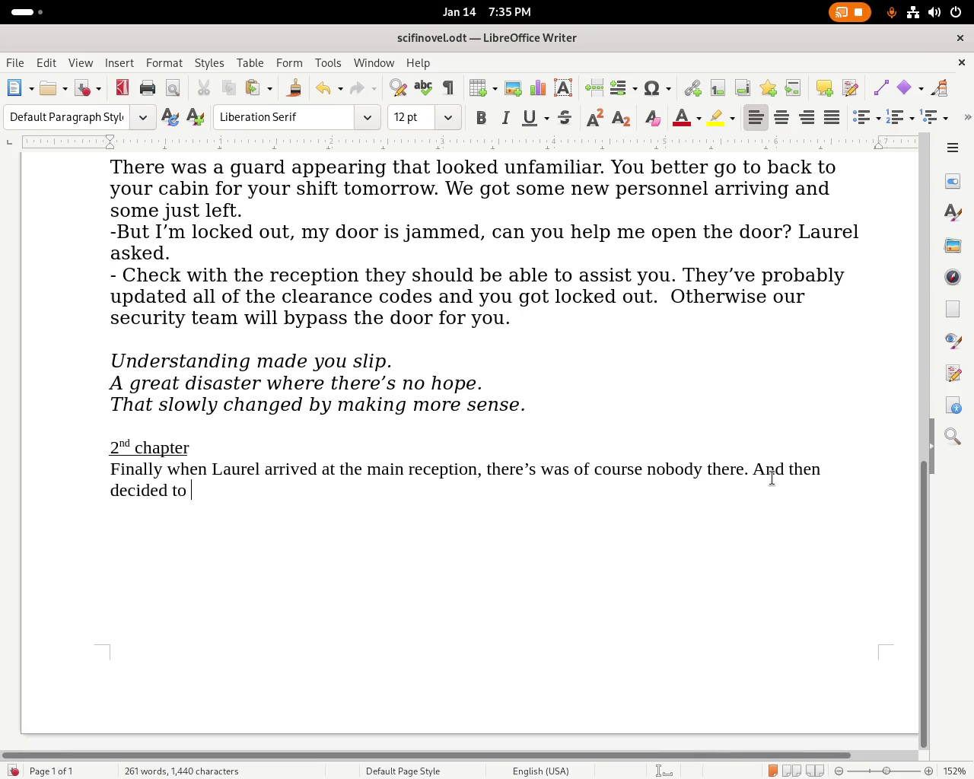
{"action": "type", "text": "walk to"}
{"action": "key", "text": "BackSpace"}
{"action": "key", "text": "BackSpace"}
{"action": "type", "text": "where the"}
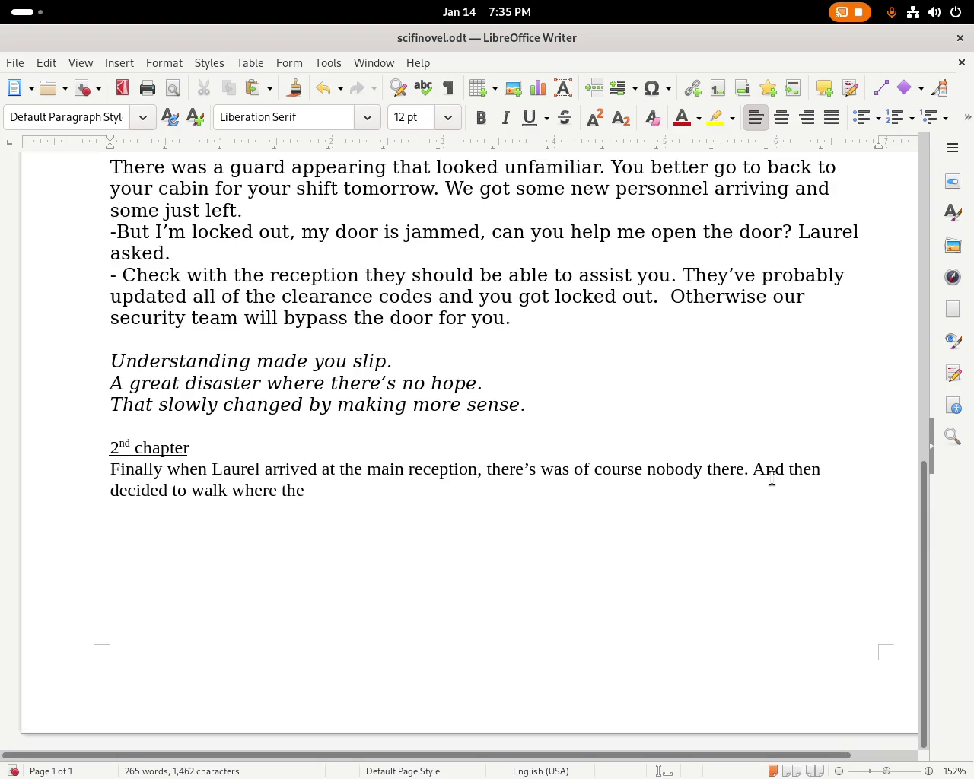
{"action": "type", "text": " docked ships are"}
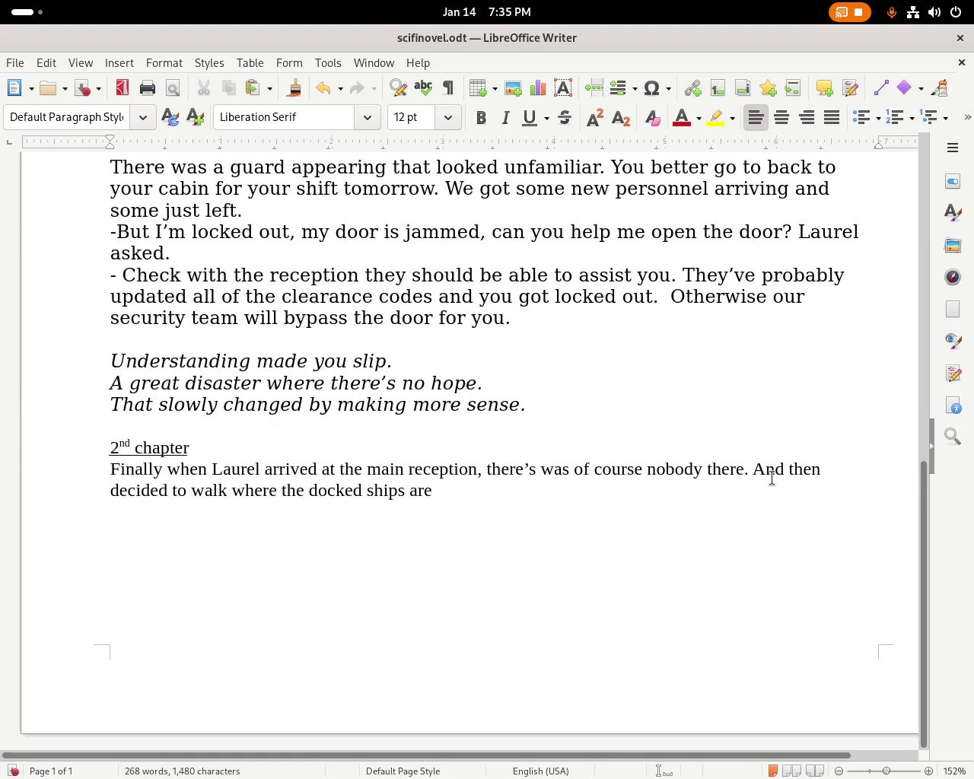
{"action": "key", "text": "BackSpace"}
{"action": "key", "text": "BackSpace"}
{"action": "key", "text": "BackSpace"}
{"action": "type", "text": "h"}
{"action": "key", "text": "BackSpace"}
{"action": "key", "text": "BackSpace"}
{"action": "type", "text": "have their gates."}
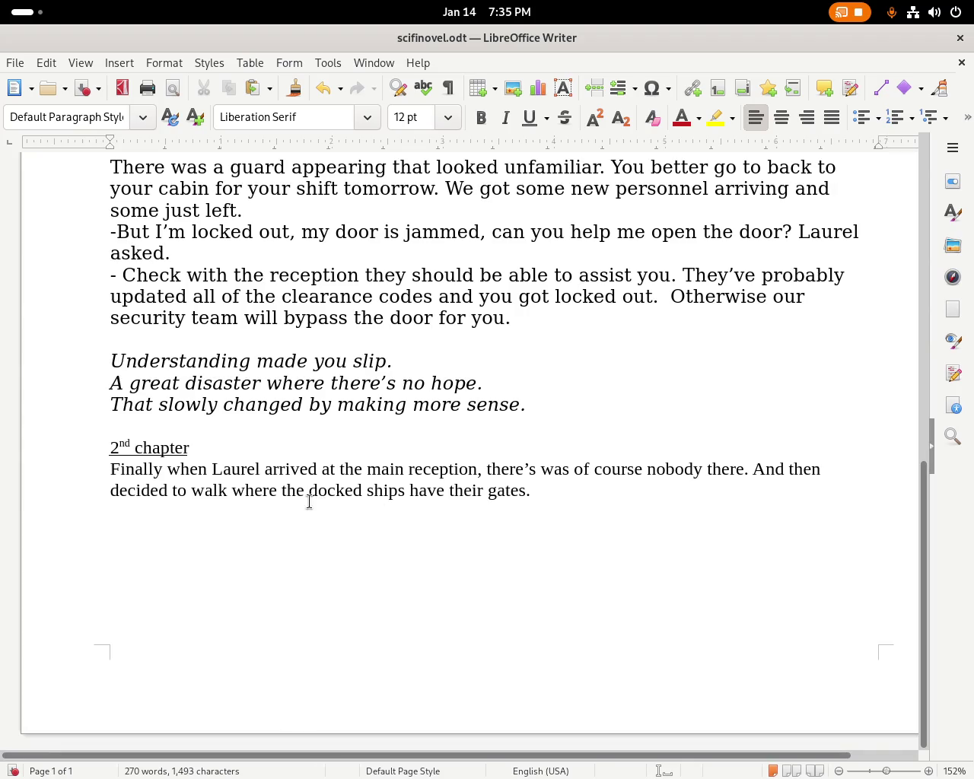
Reword the sentence to 'walk towards the gates for newly docked ships'.
{"action": "double_click", "coordinate": [257, 490]}
{"action": "type", "text": "towards the gates for "}
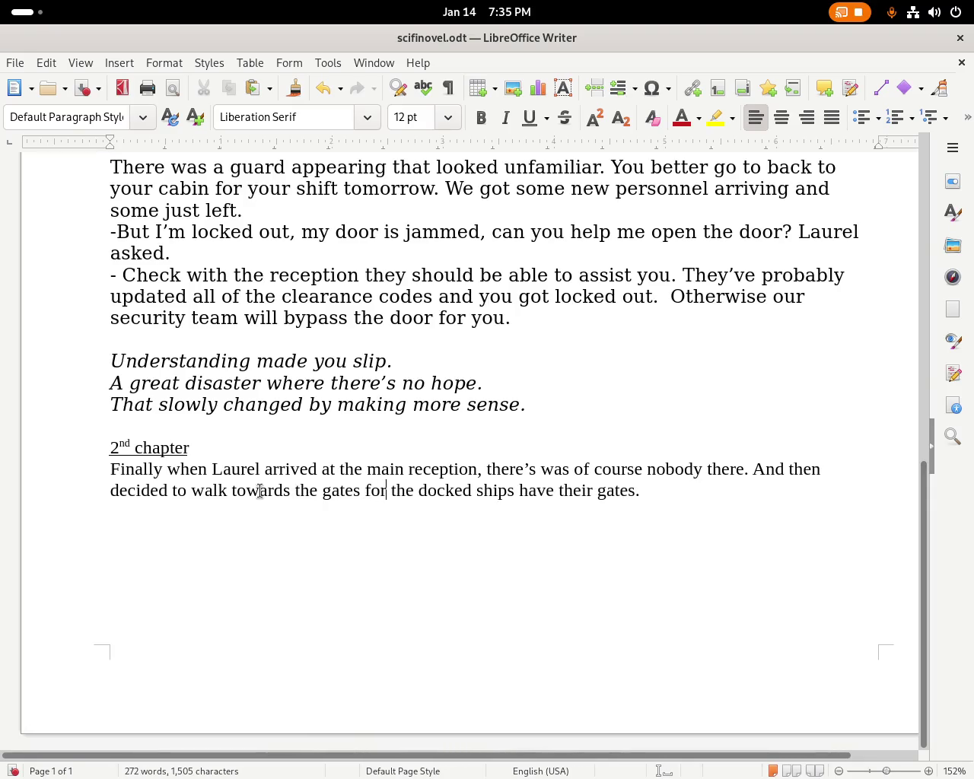
{"action": "type", "text": "newly"}
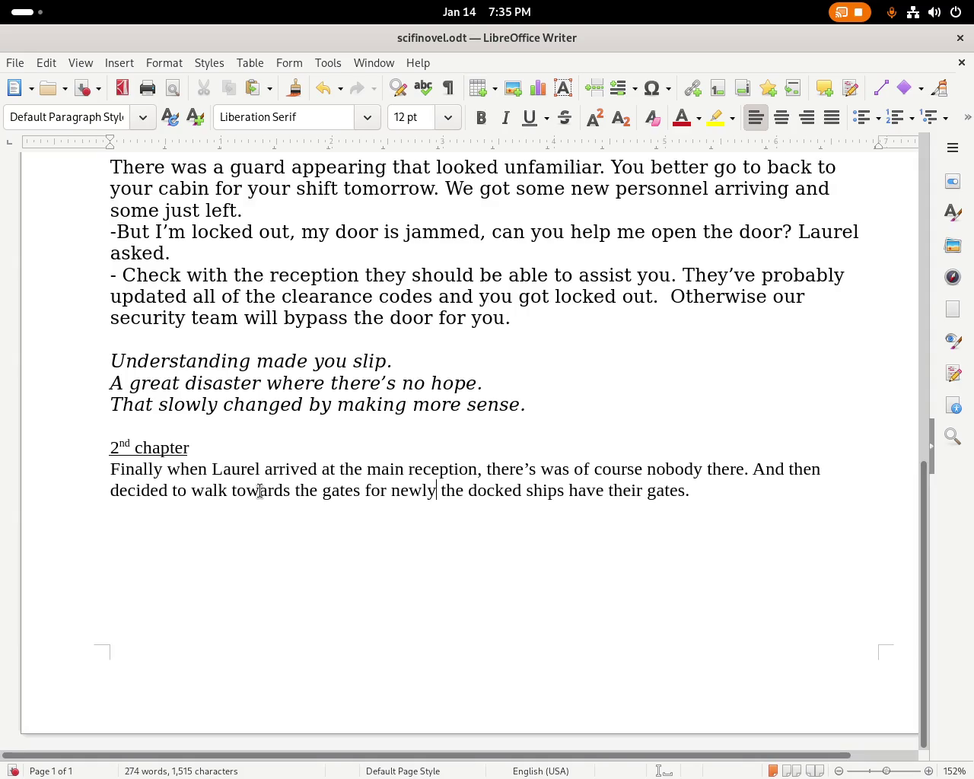
{"action": "key", "text": "Delete"}
{"action": "key", "text": "Delete"}
{"action": "key", "text": "Delete"}
{"action": "key", "text": "Delete"}
{"action": "key", "text": "Right"}
{"action": "key", "text": "Right"}
{"action": "key", "text": "Right"}
{"action": "key", "text": "Right"}
{"action": "key", "text": "Delete"}
{"action": "key", "text": "Delete"}
{"action": "key", "text": "Delete"}
{"action": "key", "text": "Delete"}
{"action": "key", "text": "Delete"}
{"action": "key", "text": "Delete"}
{"action": "key", "text": "Delete"}
{"action": "key", "text": "Delete"}
{"action": "key", "text": "Delete"}
{"action": "key", "text": "Delete"}
{"action": "key", "text": "Delete"}
{"action": "key", "text": "Delete"}
{"action": "key", "text": "Delete"}
{"action": "key", "text": "Delete"}
{"action": "key", "text": "Delete"}
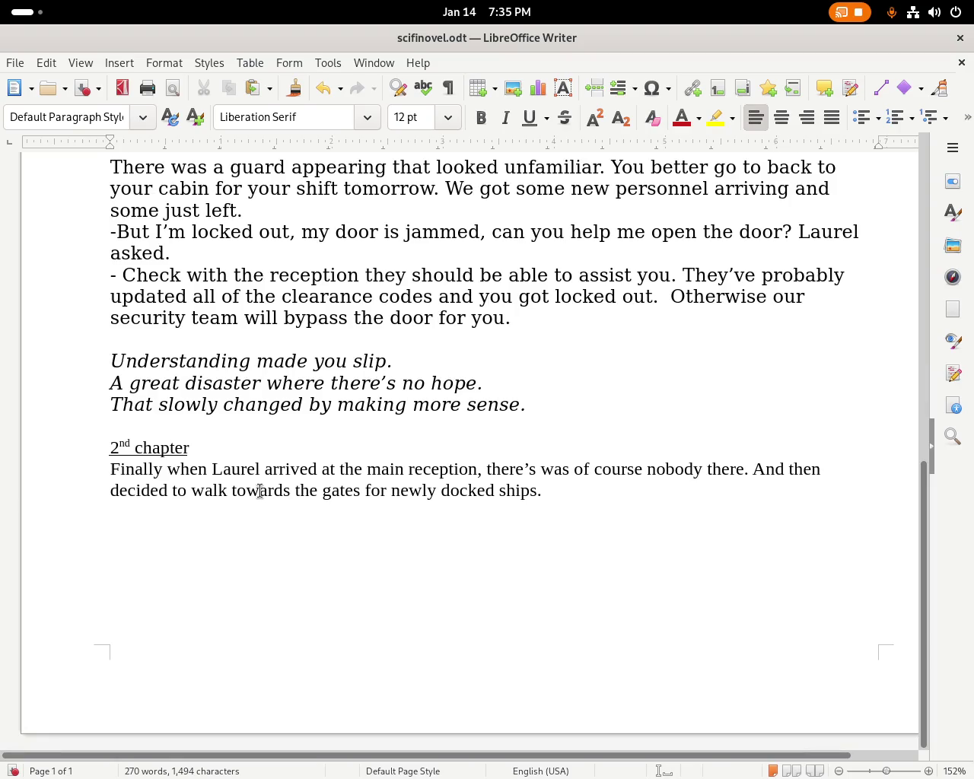
{"action": "key", "text": "super"}
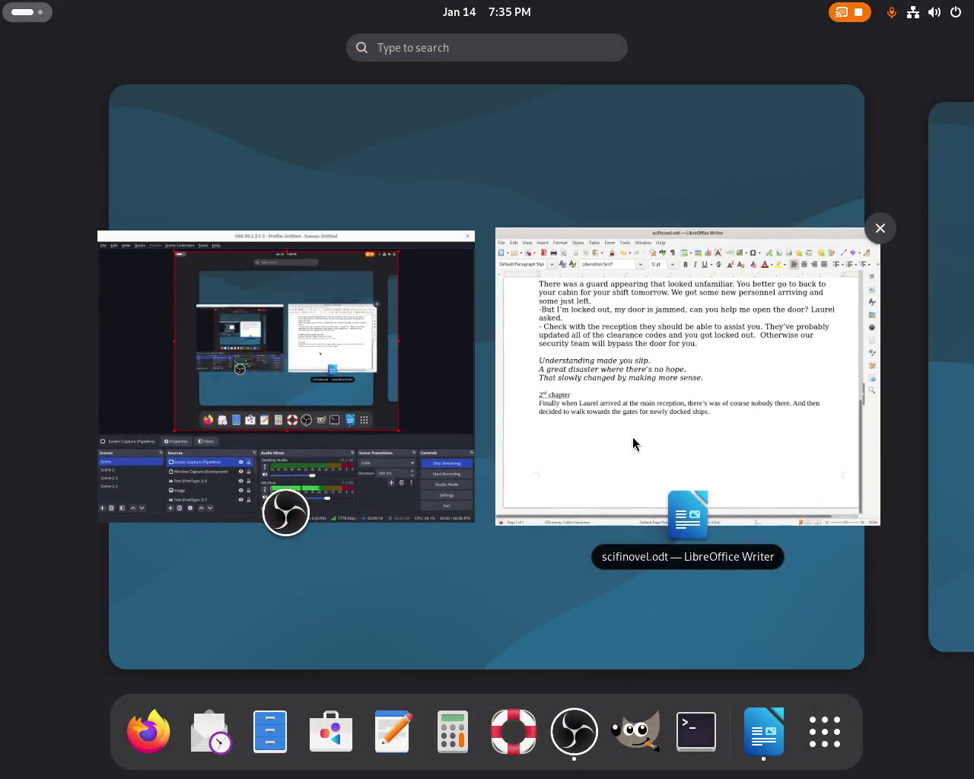
{"action": "left_click", "coordinate": [632, 437]}
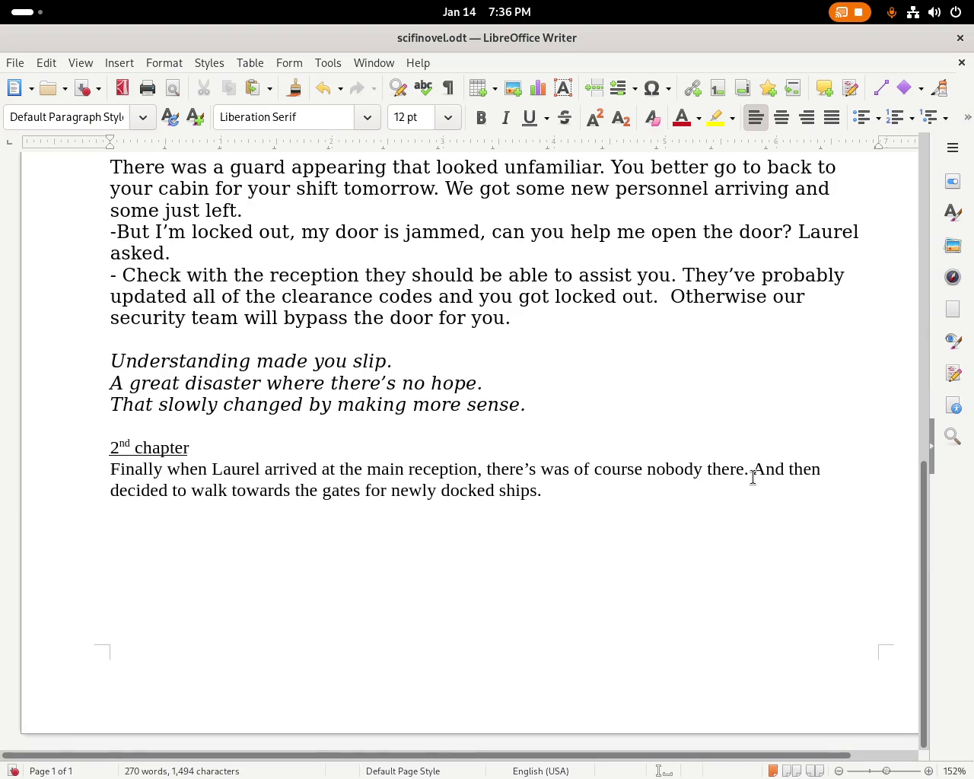
Replace 'for newly' so the line reads 'towards the gates of the docked ships'.
{"action": "double_click", "coordinate": [373, 491]}
{"action": "type", "text": "where"}
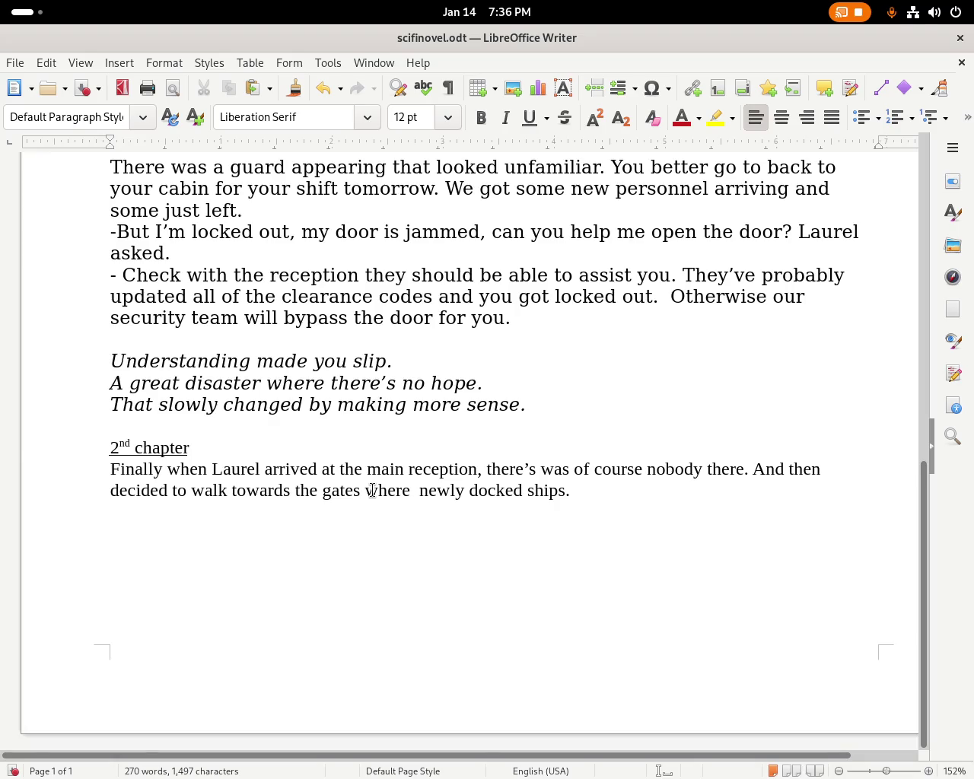
{"action": "key", "text": "BackSpace"}
{"action": "key", "text": "BackSpace"}
{"action": "key", "text": "BackSpace"}
{"action": "key", "text": "BackSpace"}
{"action": "key", "text": "BackSpace"}
{"action": "key", "text": "BackSpace"}
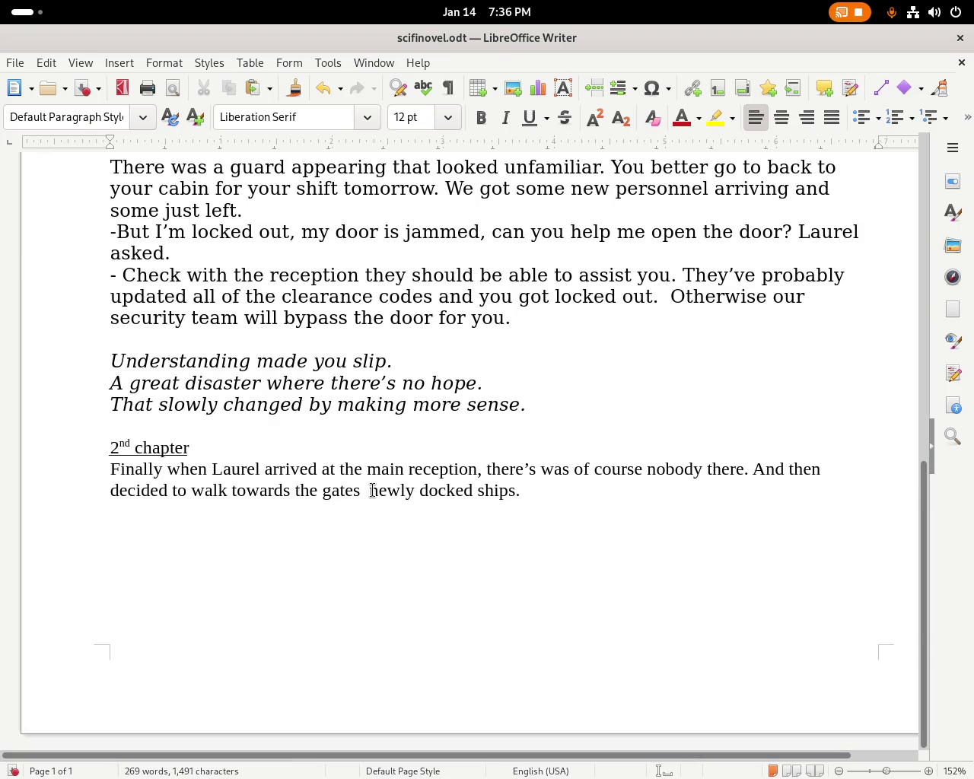
{"action": "type", "text": "for"}
{"action": "key", "text": "Delete"}
{"action": "key", "text": "Delete"}
{"action": "key", "text": "Delete"}
{"action": "key", "text": "Delete"}
{"action": "key", "text": "Delete"}
{"action": "type", "text": "all"}
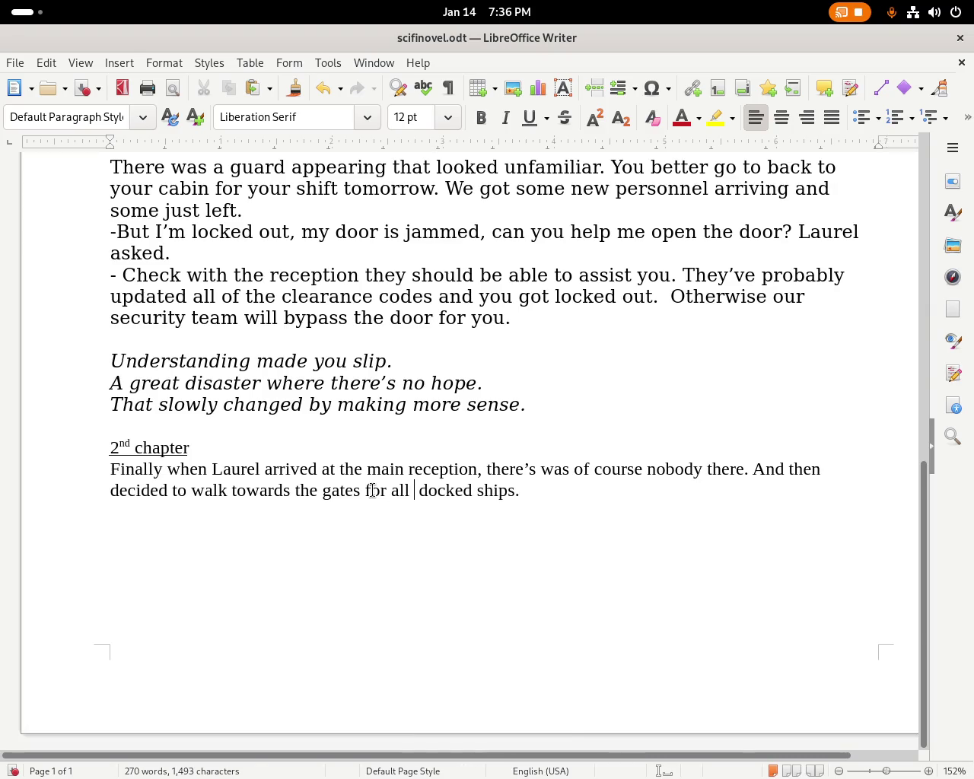
{"action": "key", "text": "BackSpace"}
{"action": "key", "text": "BackSpace"}
{"action": "key", "text": "BackSpace"}
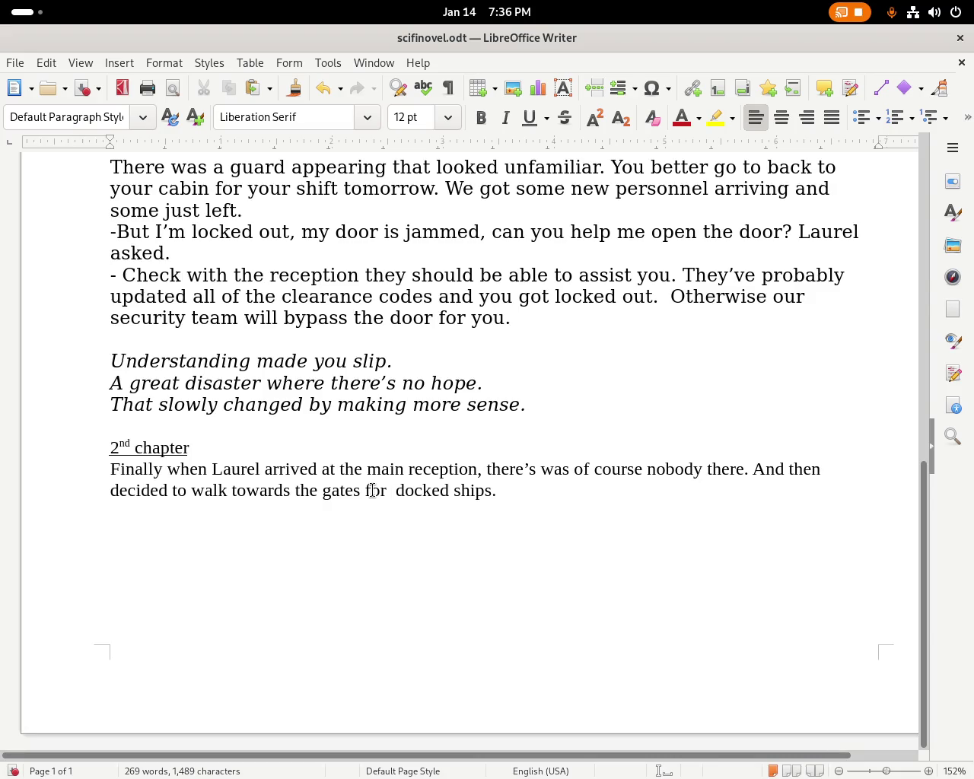
{"action": "key", "text": "BackSpace"}
{"action": "key", "text": "BackSpace"}
{"action": "key", "text": "BackSpace"}
{"action": "type", "text": "of"}
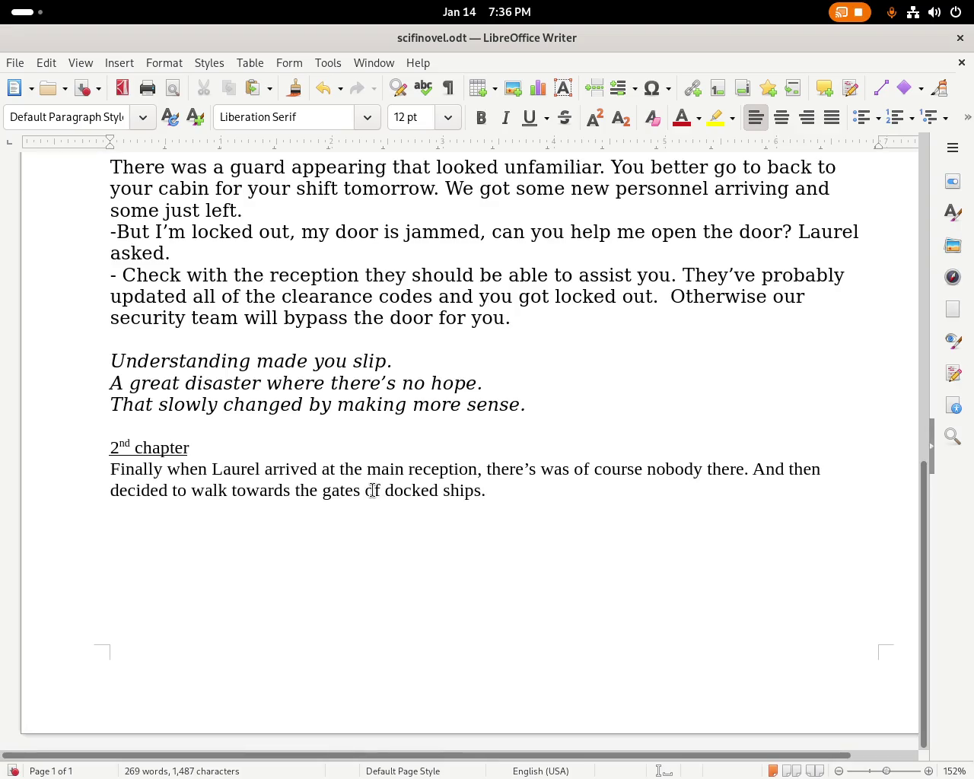
{"action": "type", "text": " the"}
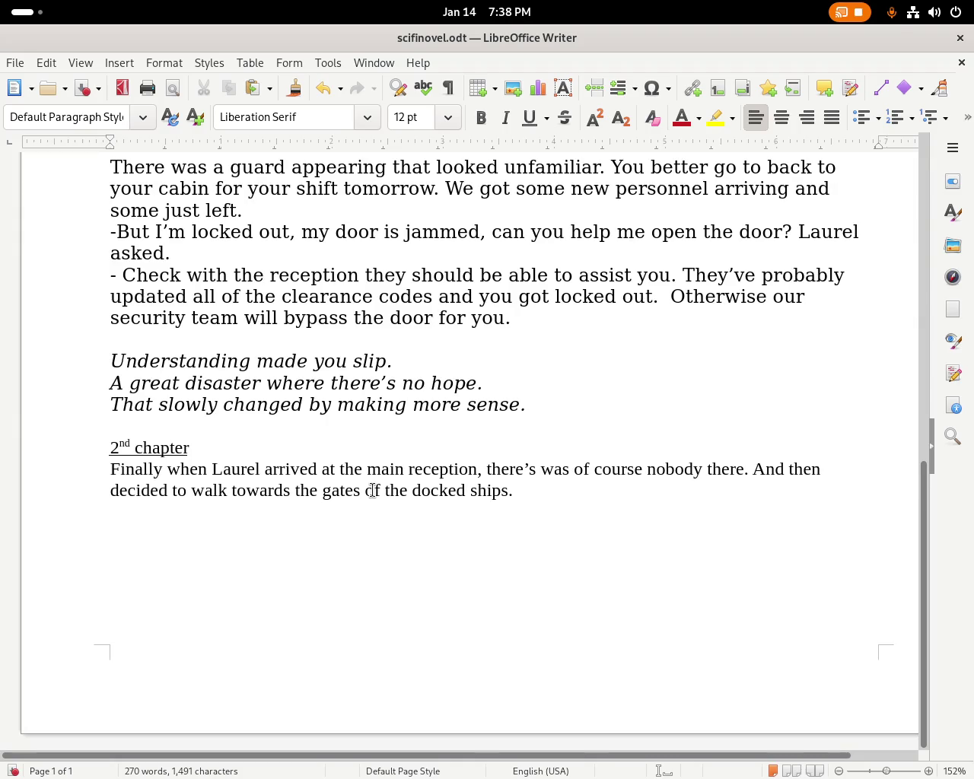
Return to the novel and start a new sentence after the docked ships line with 'Arriving he'.
{"action": "key", "text": "super"}
{"action": "left_click", "coordinate": [680, 408]}
{"action": "left_click", "coordinate": [596, 508]}
{"action": "type", "text": "Arri"}
{"action": "key", "text": "BackSpace"}
{"action": "type", "text": "ing"}
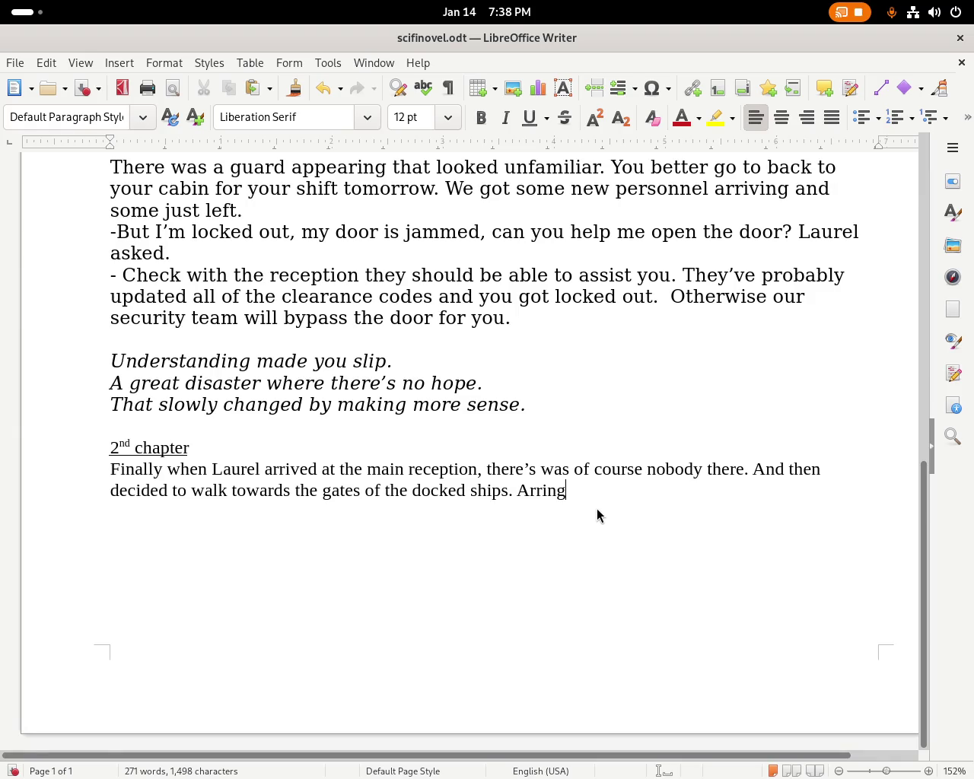
{"action": "key", "text": "BackSpace"}
{"action": "key", "text": "BackSpace"}
{"action": "key", "text": "BackSpace"}
{"action": "type", "text": "iving"}
{"action": "type", "text": " he could"}
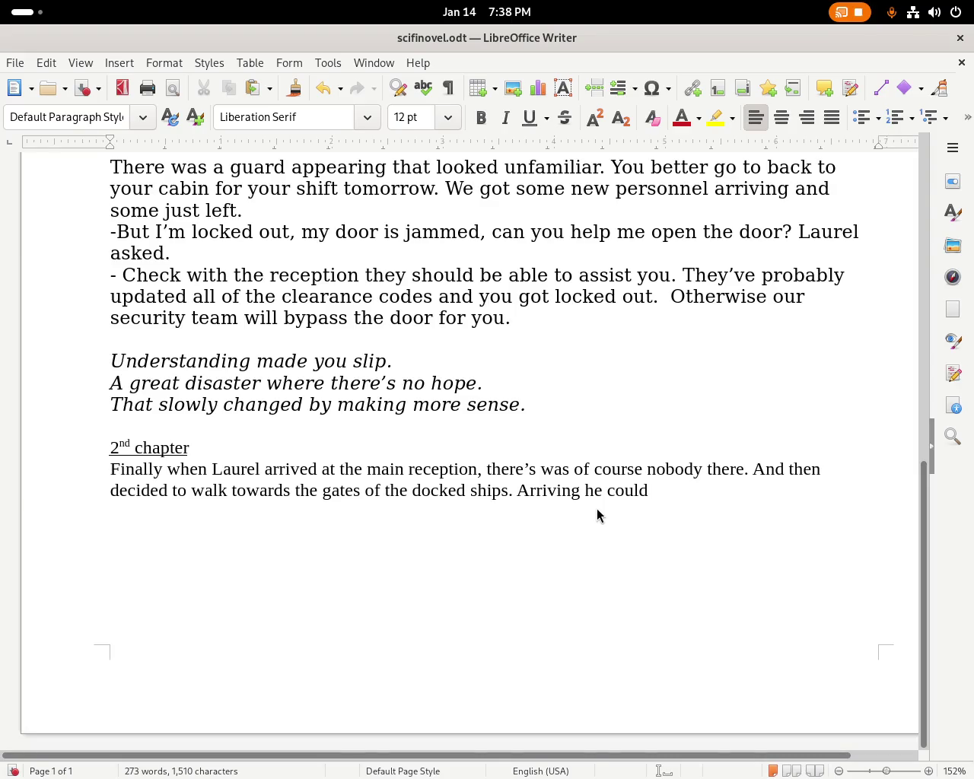
Continue it with 'was able to disern the house keeping wagon that' and check the spelling of 'disern'.
{"action": "key", "text": "BackSpace"}
{"action": "key", "text": "BackSpace"}
{"action": "key", "text": "BackSpace"}
{"action": "key", "text": "BackSpace"}
{"action": "key", "text": "BackSpace"}
{"action": "key", "text": "BackSpace"}
{"action": "type", "text": "was able to des"}
{"action": "key", "text": "BackSpace"}
{"action": "key", "text": "BackSpace"}
{"action": "type", "text": "isern the "}
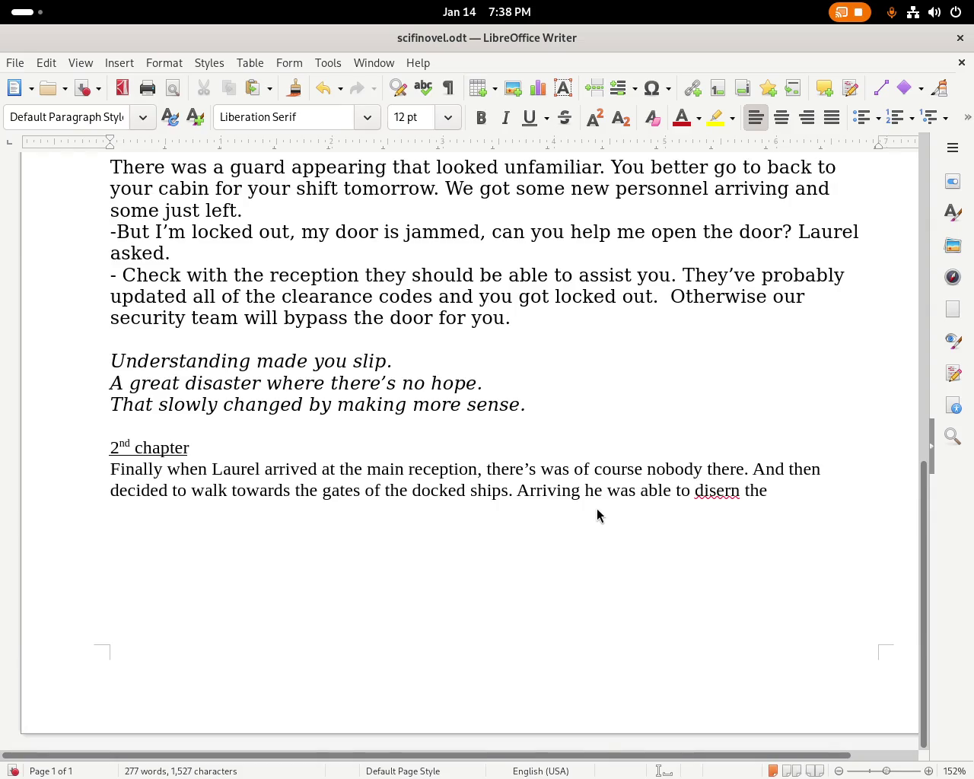
{"action": "type", "text": "housek"}
{"action": "key", "text": "BackSpace"}
{"action": "key", "text": "BackSpace"}
{"action": "type", "text": "keeping wagon than"}
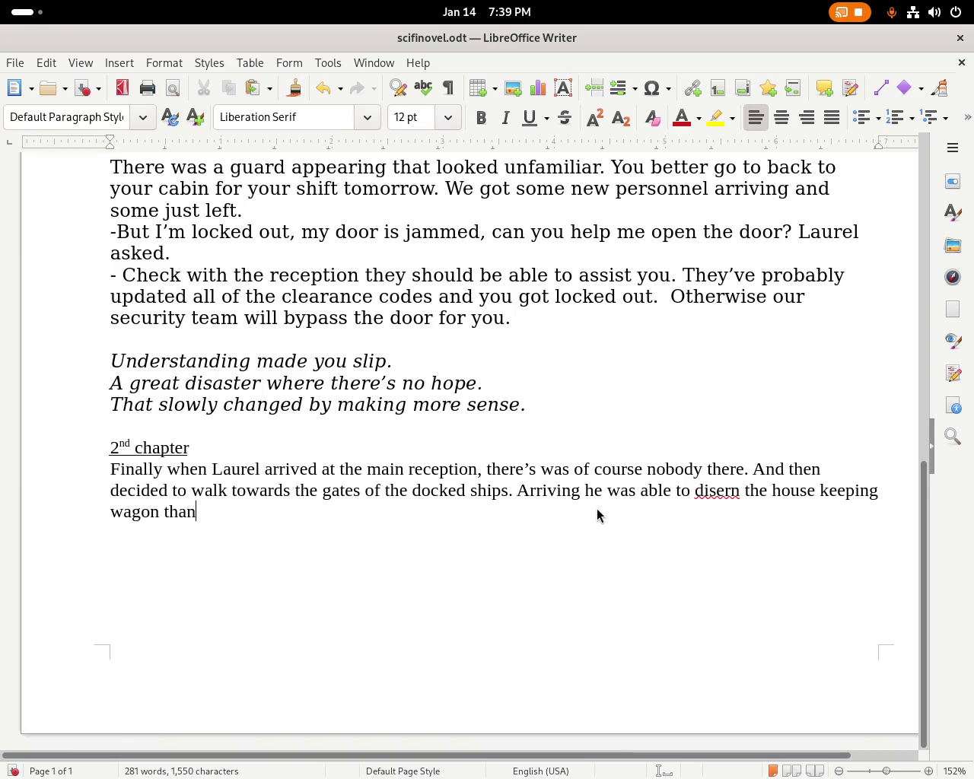
{"action": "key", "text": "BackSpace"}
{"action": "type", "text": "t"}
{"action": "right_click", "coordinate": [719, 492]}
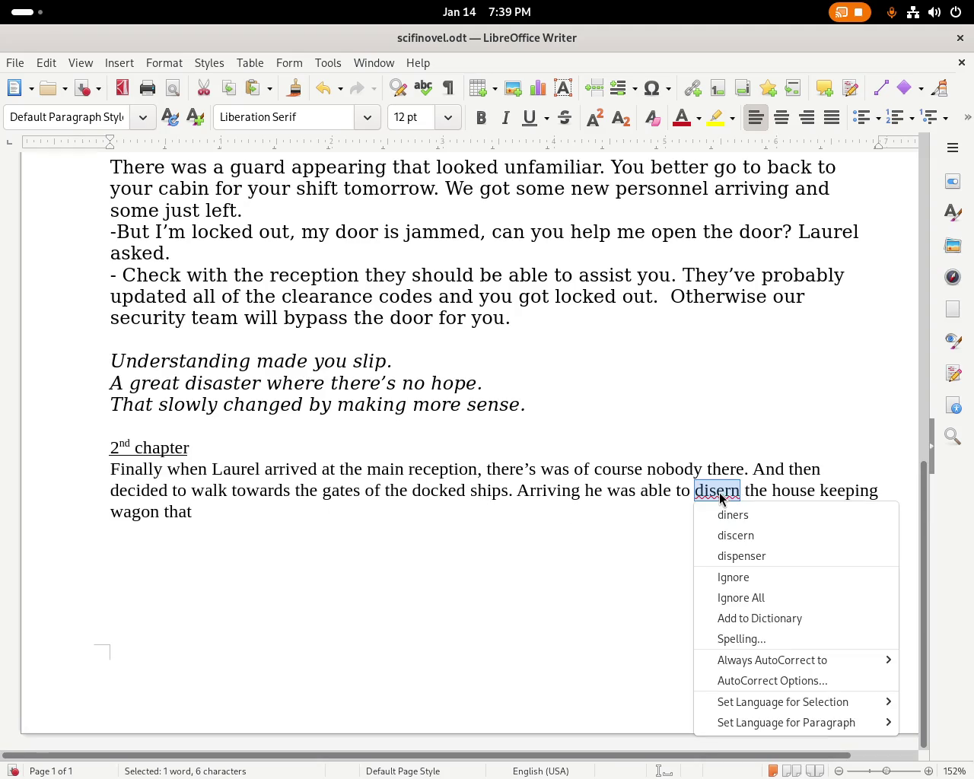
Try 'room' in place of 'house', then restore 'house'.
{"action": "left_click", "coordinate": [715, 492]}
{"action": "double_click", "coordinate": [799, 490]}
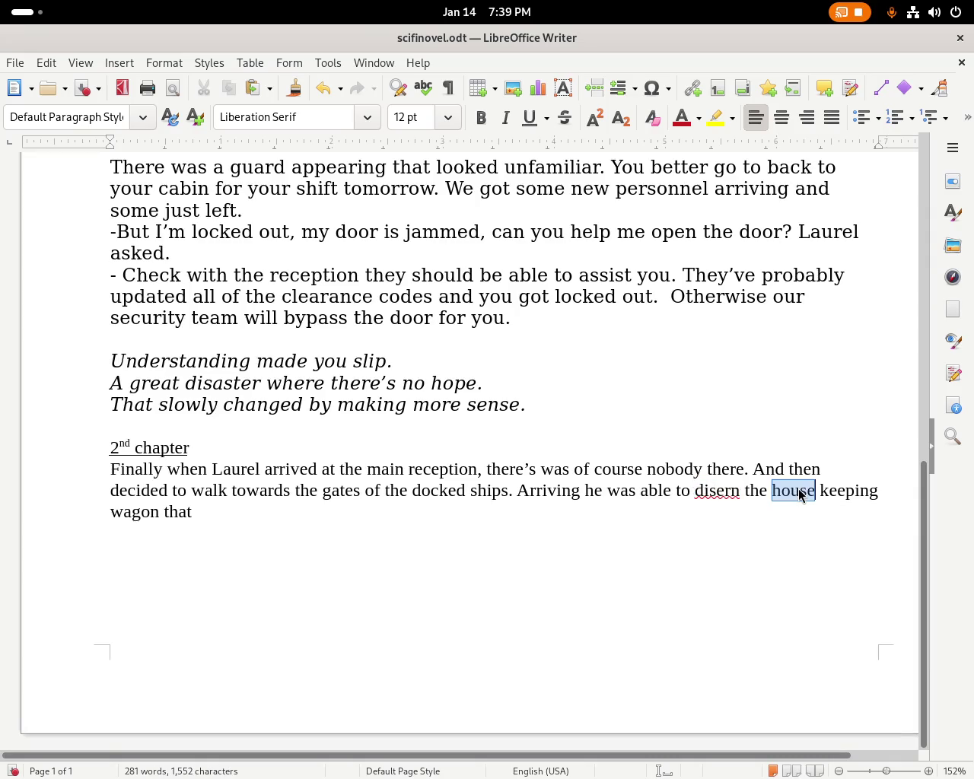
{"action": "type", "text": "room"}
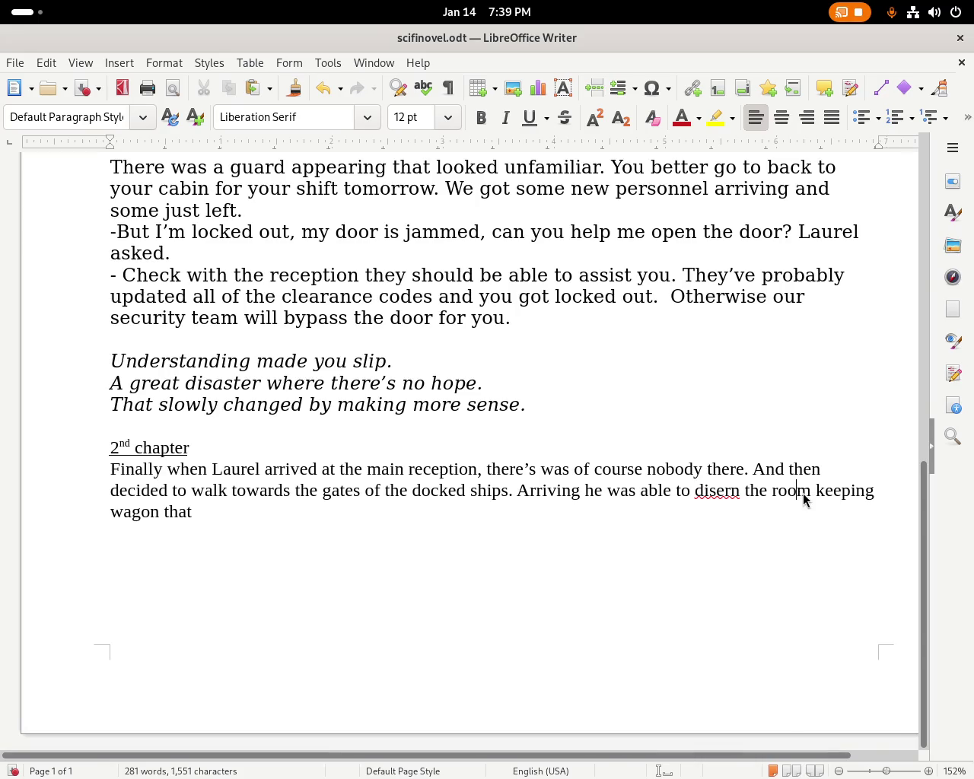
{"action": "double_click", "coordinate": [802, 493]}
{"action": "type", "text": "house"}
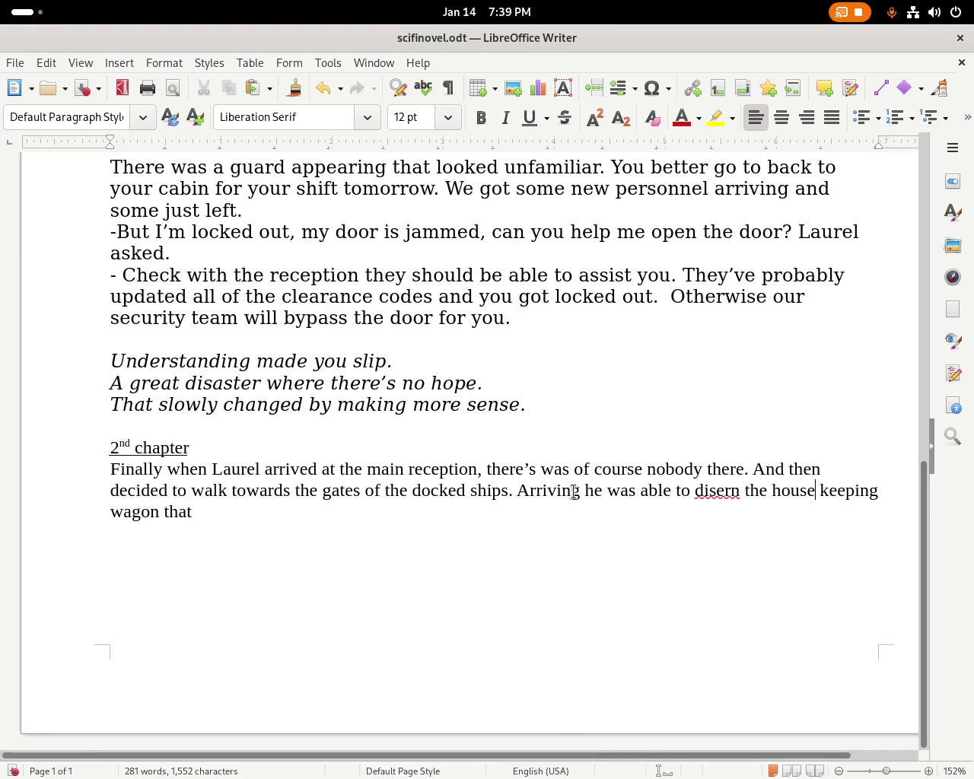
Drop 'Arriving', capitalize 'He', correct 'disern' to 'discern', and insert 'usualy' after 'the'.
{"action": "double_click", "coordinate": [541, 492]}
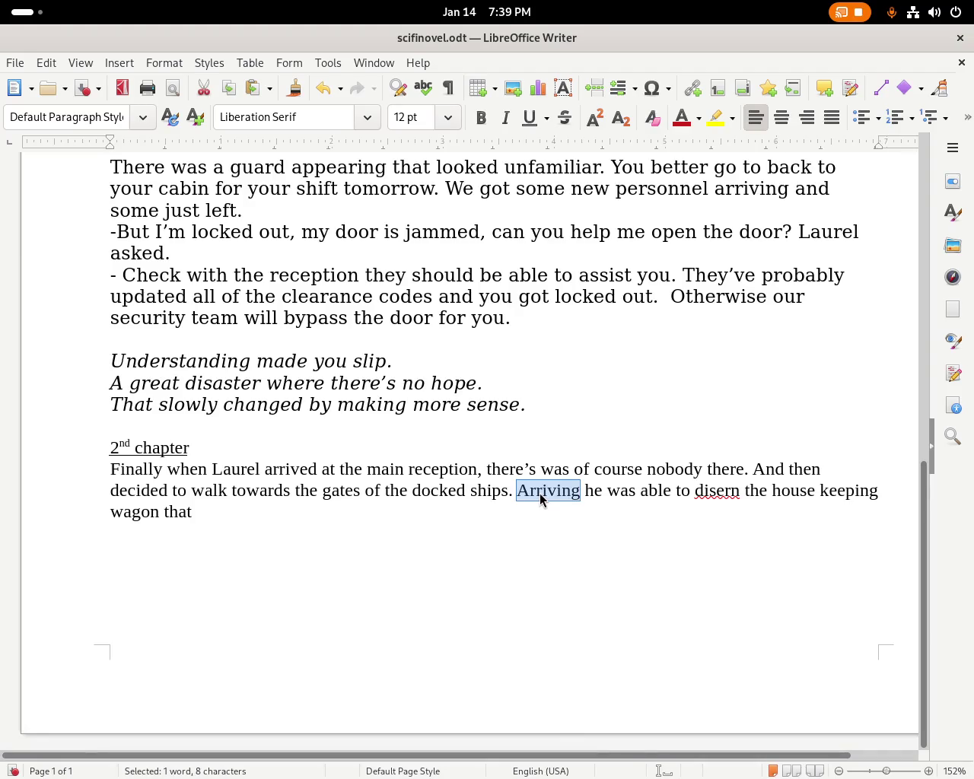
{"action": "key", "text": "Delete"}
{"action": "key", "text": "Delete"}
{"action": "key", "text": "Delete"}
{"action": "key", "text": "Delete"}
{"action": "type", "text": "He"}
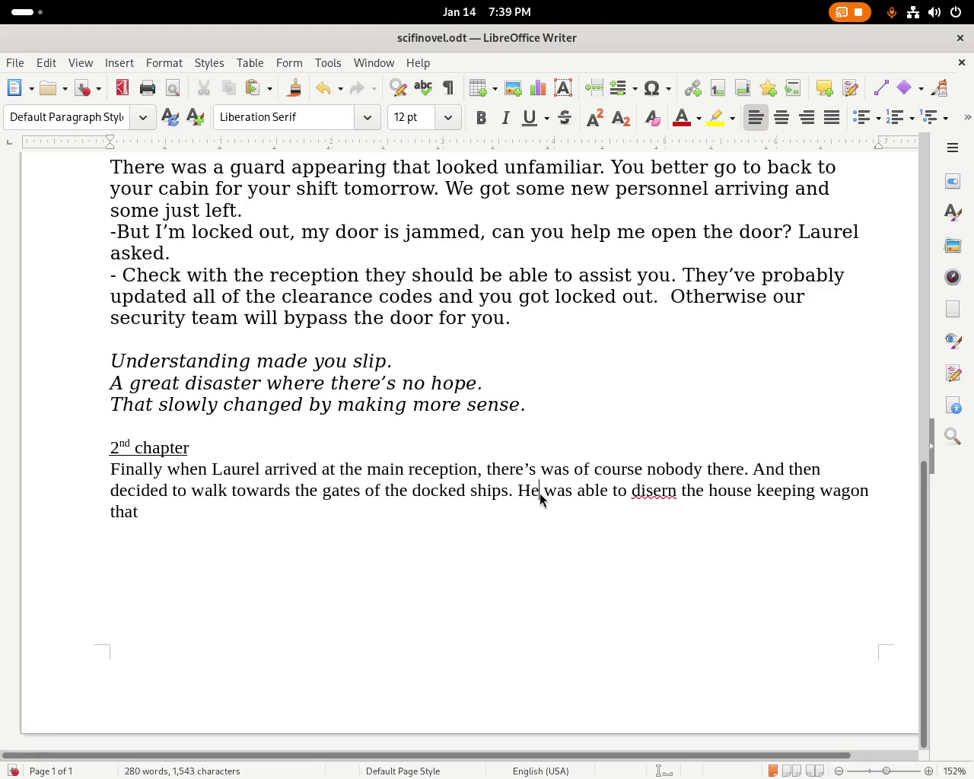
{"action": "left_click", "coordinate": [644, 493]}
{"action": "double_click", "coordinate": [644, 494]}
{"action": "type", "text": "discer"}
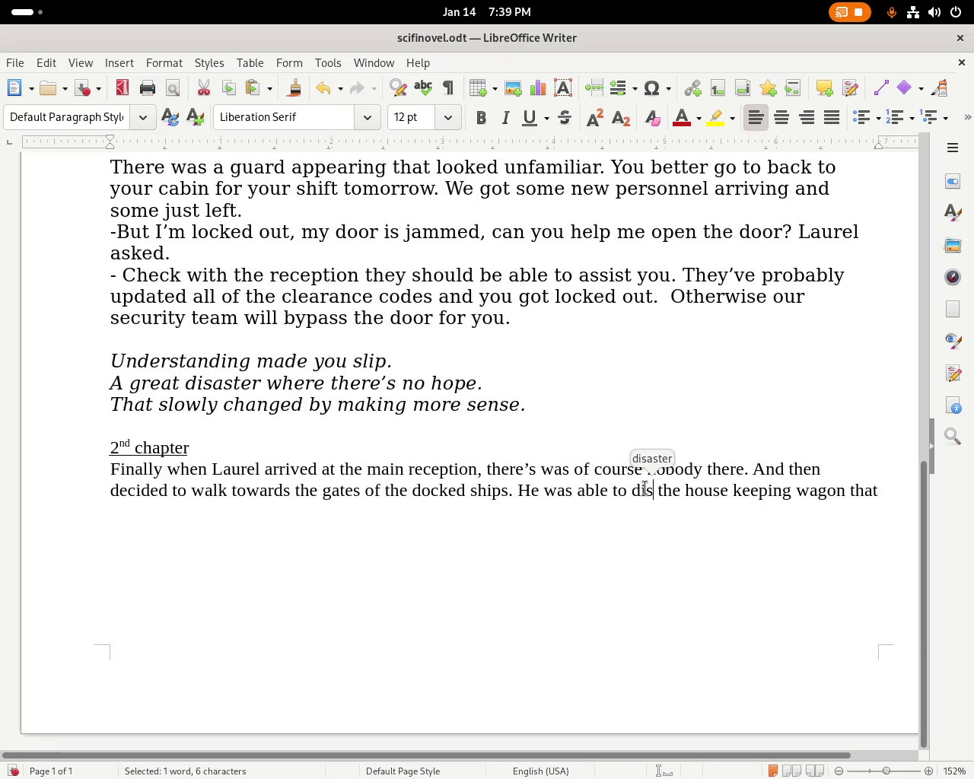
{"action": "type", "text": "n"}
{"action": "key", "text": "BackSpace"}
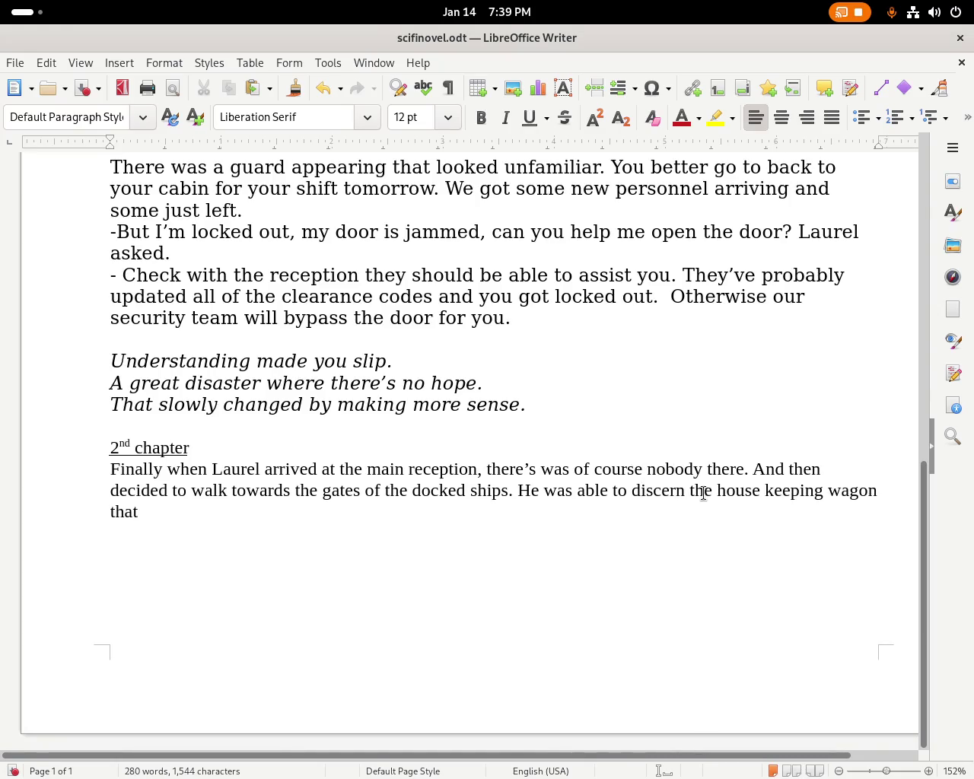
{"action": "key", "text": "Right"}
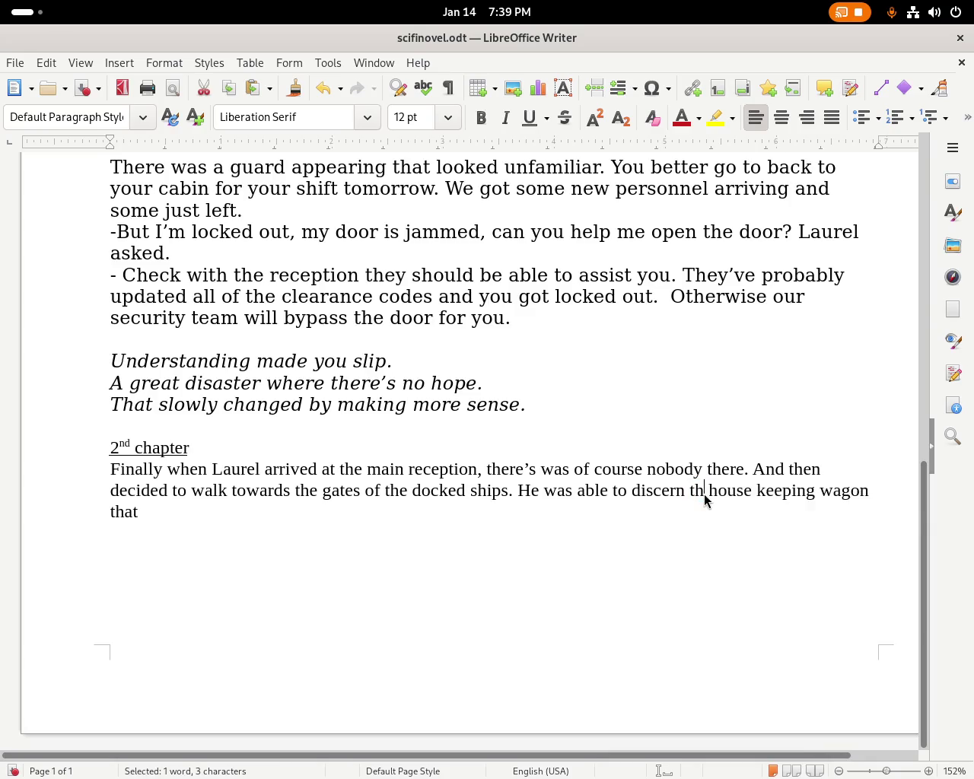
{"action": "type", "text": "usualy"}
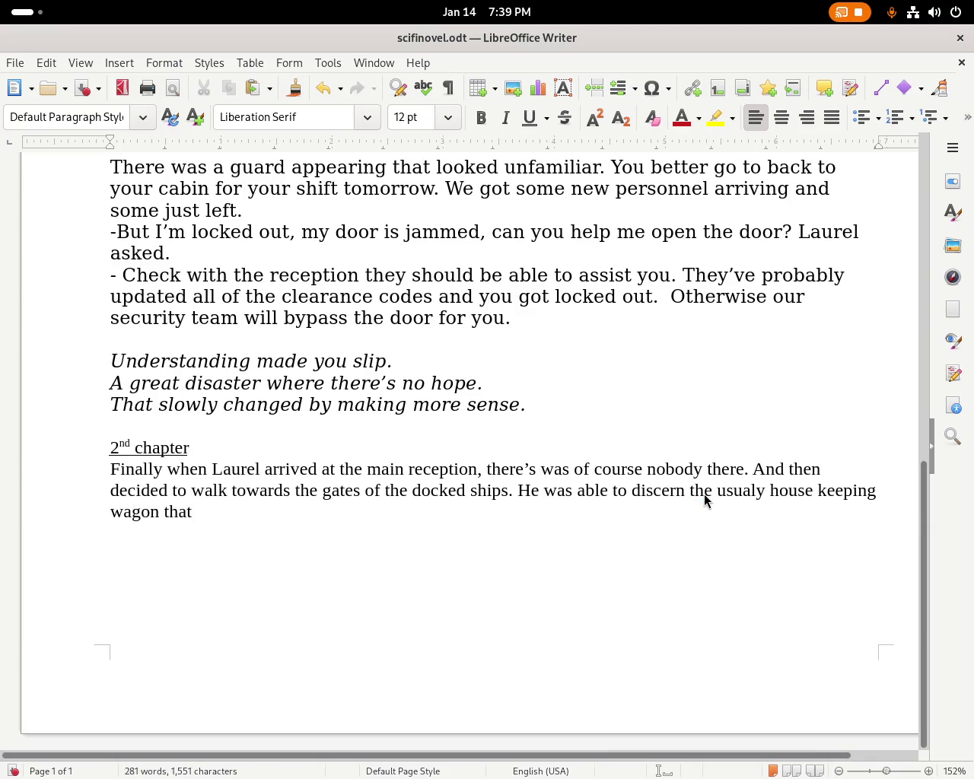
Replace 'that' with 'but there was an unknown figure pushing'.
{"action": "left_click", "coordinate": [187, 522]}
{"action": "double_click", "coordinate": [188, 520]}
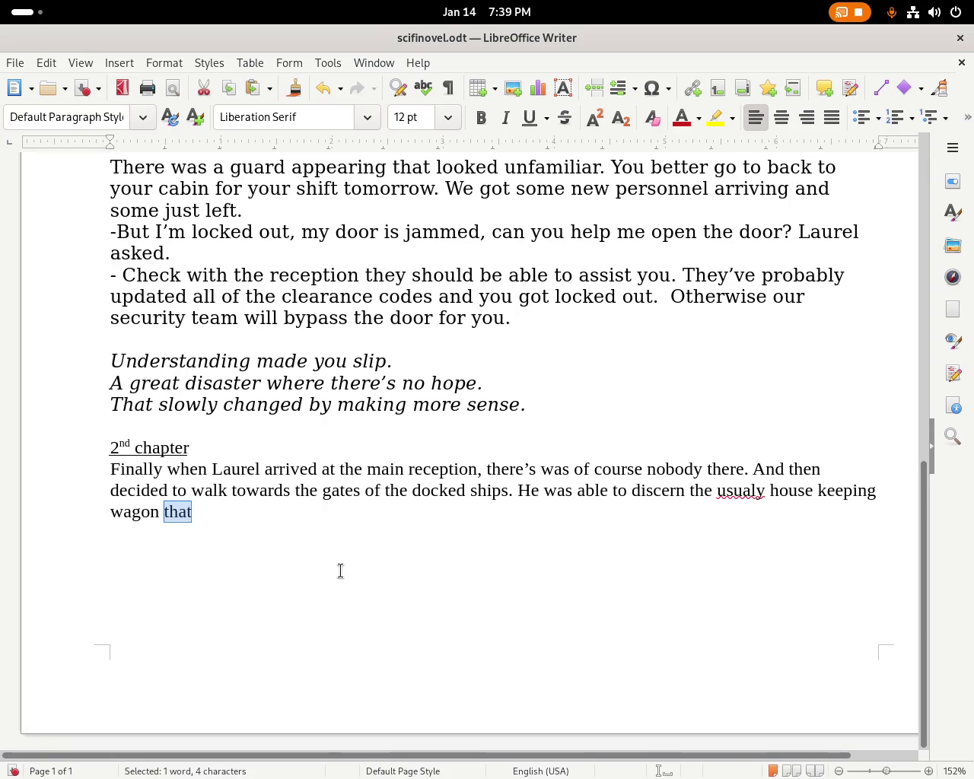
{"action": "type", "text": "but there was a figure"}
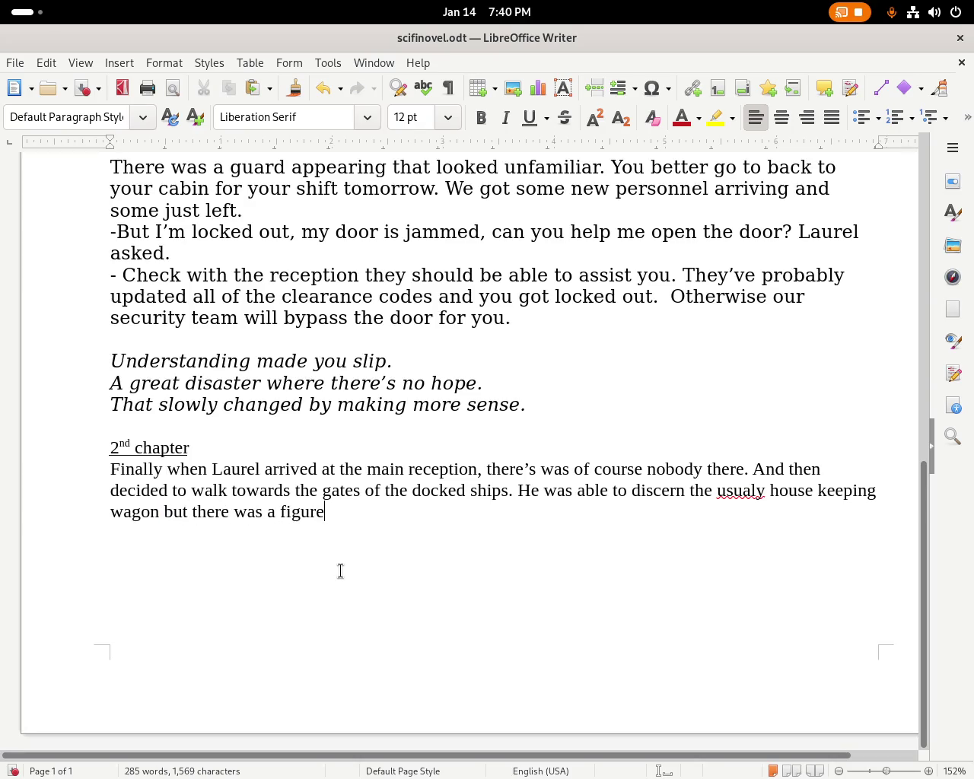
{"action": "type", "text": "pushing"}
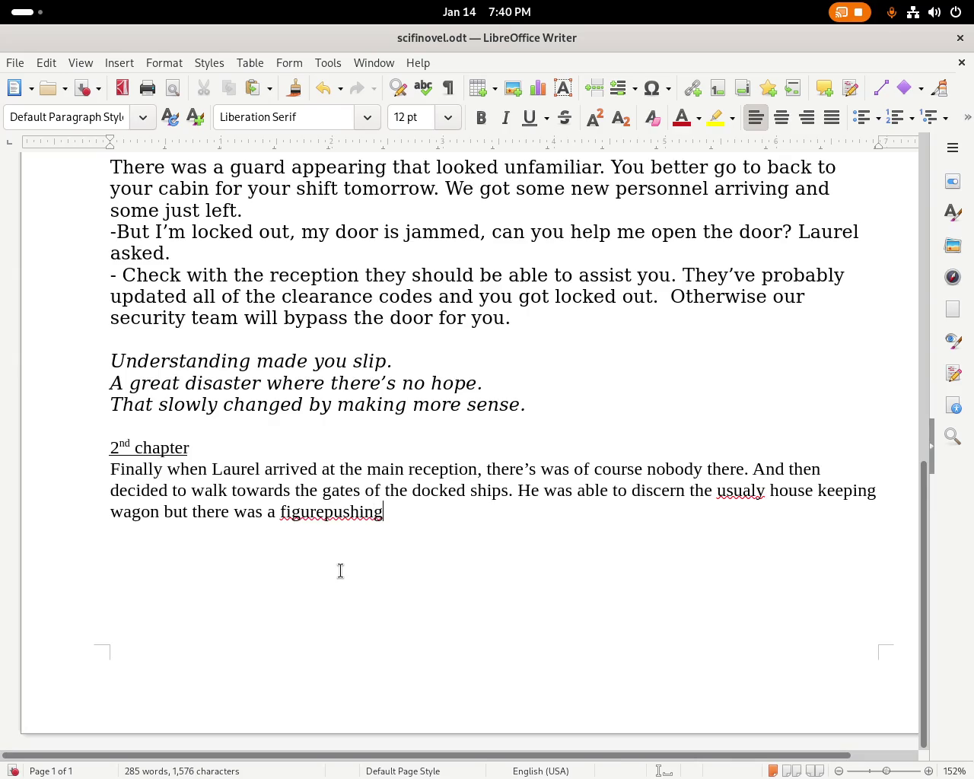
{"action": "key", "text": "Left"}
{"action": "key", "text": "Left"}
{"action": "key", "text": "Left"}
{"action": "key", "text": "Right"}
{"action": "key", "text": "Right"}
{"action": "key", "text": "Right"}
{"action": "type", "text": "n  unkonwn"}
{"action": "key", "text": "Right"}
{"action": "key", "text": "Right"}
{"action": "key", "text": "Right"}
{"action": "key", "text": "Right"}
{"action": "key", "text": "Right"}
{"action": "key", "text": "Right"}
{"action": "key", "text": "BackSpace"}
{"action": "key", "text": "Right"}
{"action": "key", "text": "Right"}
{"action": "key", "text": "Right"}
{"action": "key", "text": "Right"}
{"action": "key", "text": "Right"}
Add 'the wagon. Until he realized it was an alien lizard cleaning the rooms.'.
{"action": "type", "text": "the wagon."}
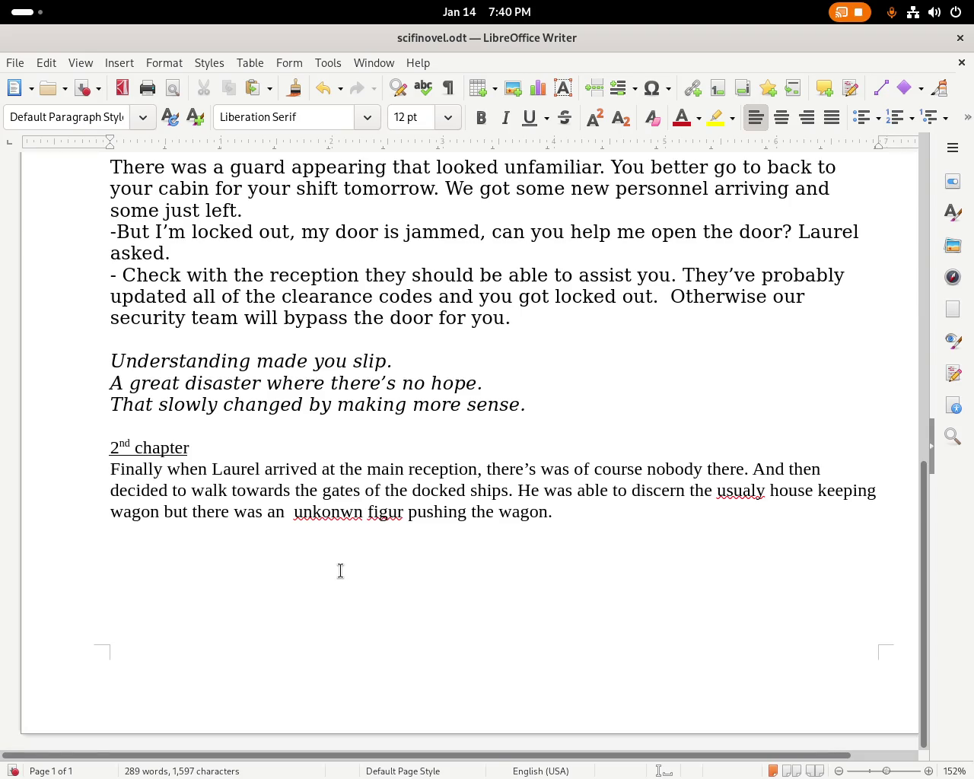
{"action": "type", "text": " Until he rea"}
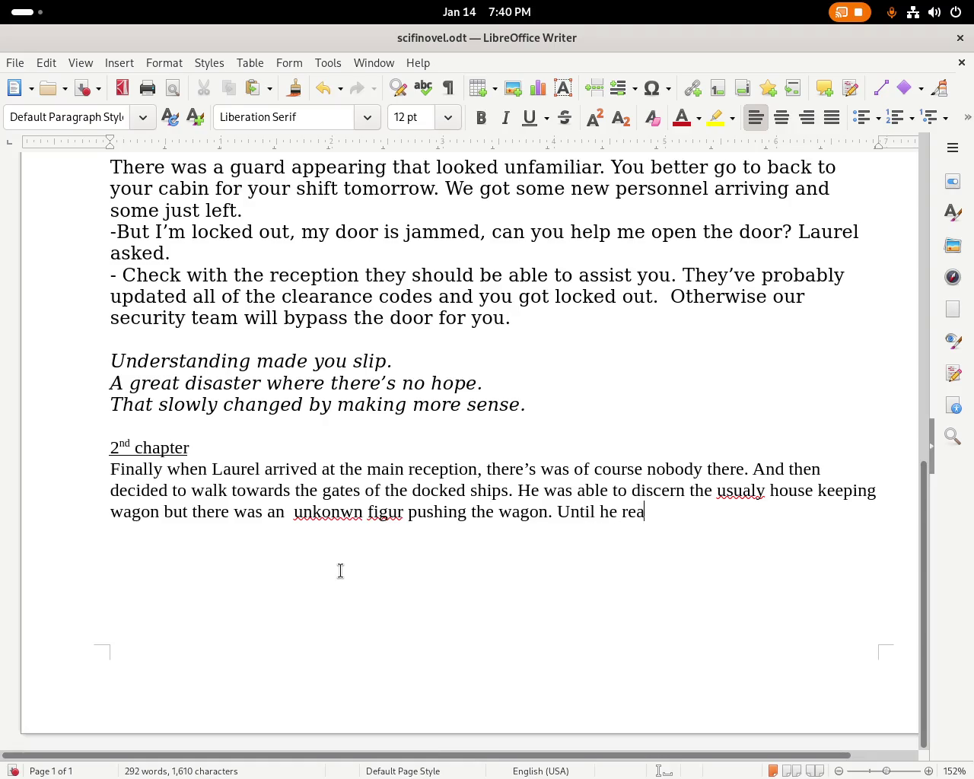
{"action": "type", "text": "lized w"}
{"action": "key", "text": "BackSpace"}
{"action": "type", "text": "it was an alien lizard cleaning the rooms."}
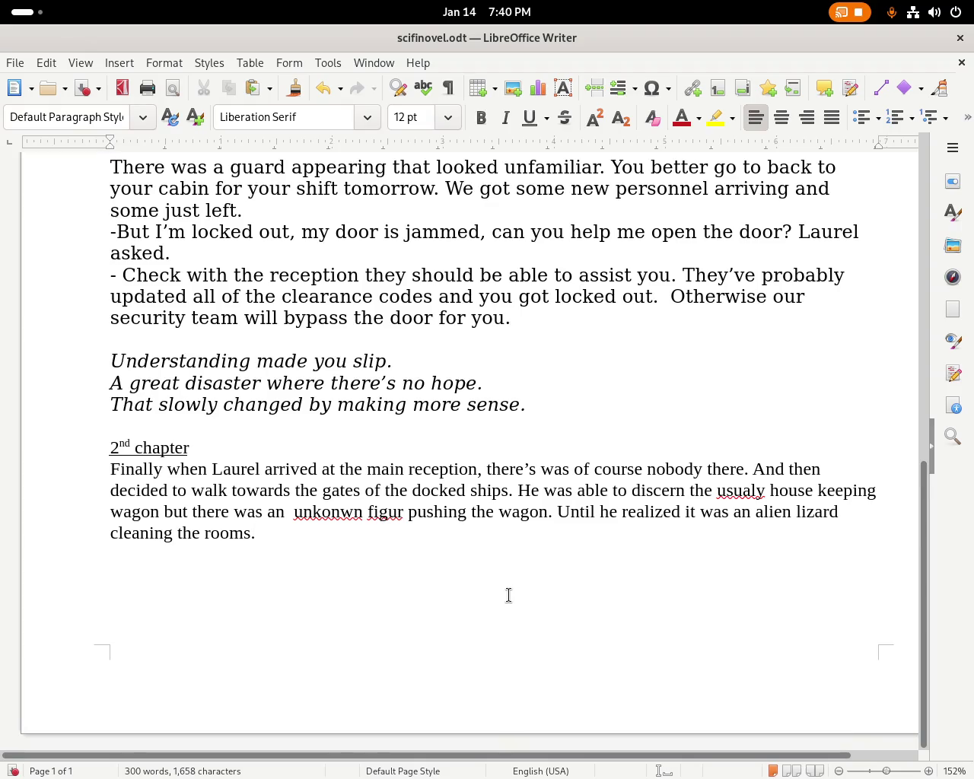
Add Laurel yelling from the other side of the hall, 'are you suppose to clean the rooms?'.
{"action": "type", "text": "Star"}
{"action": "key", "text": "BackSpace"}
{"action": "key", "text": "BackSpace"}
{"action": "key", "text": "BackSpace"}
{"action": "type", "text": "o"}
{"action": "type", "text": "ar"}
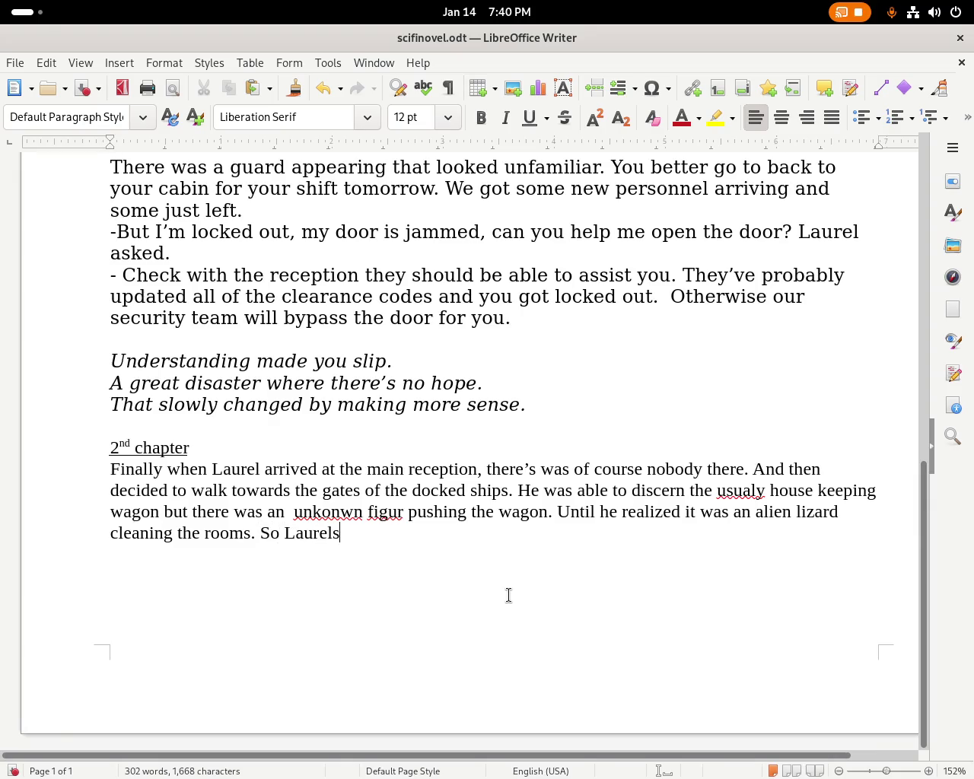
{"action": "key", "text": "BackSpace"}
{"action": "type", "text": "yel"}
{"action": "type", "text": "rom the other side fo t"}
{"action": "key", "text": "BackSpace"}
{"action": "key", "text": "BackSpace"}
{"action": "key", "text": "BackSpace"}
{"action": "type", "text": "the hallway"}
{"action": "key", "text": "BackSpace"}
{"action": "key", "text": "BackSpace"}
{"action": "key", "text": "BackSpace"}
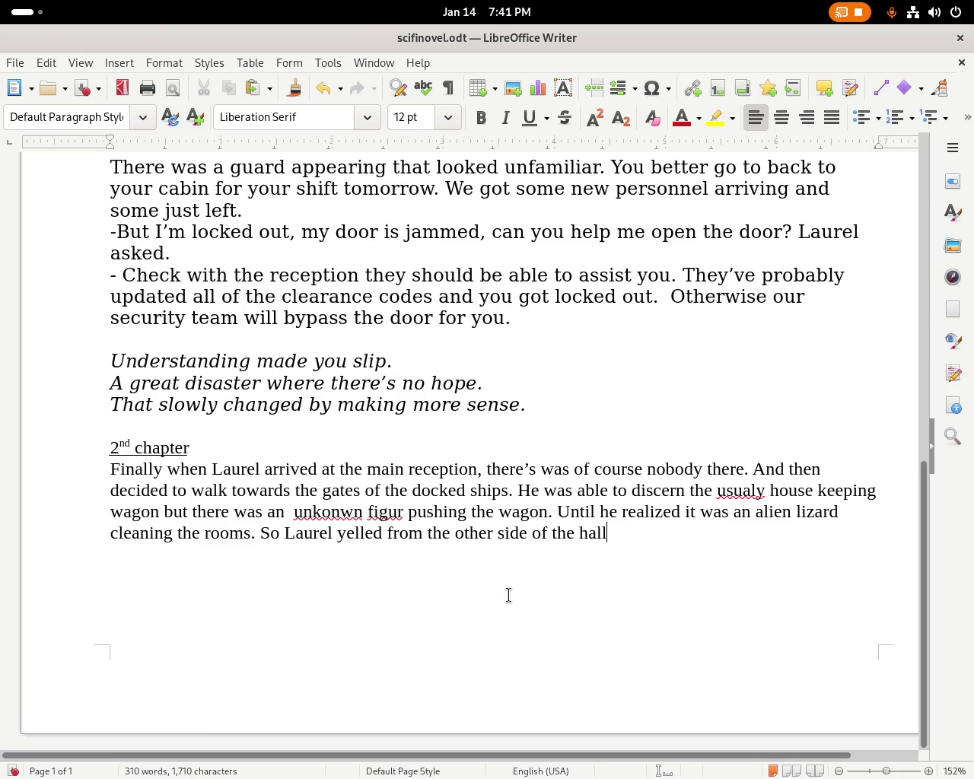
{"action": "type", "text": "."}
{"action": "type", "text": "y"}
{"action": "type", "text": "ou suppose to clean the rooms="}
{"action": "key", "text": "BackSpace"}
{"action": "type", "text": "?"}
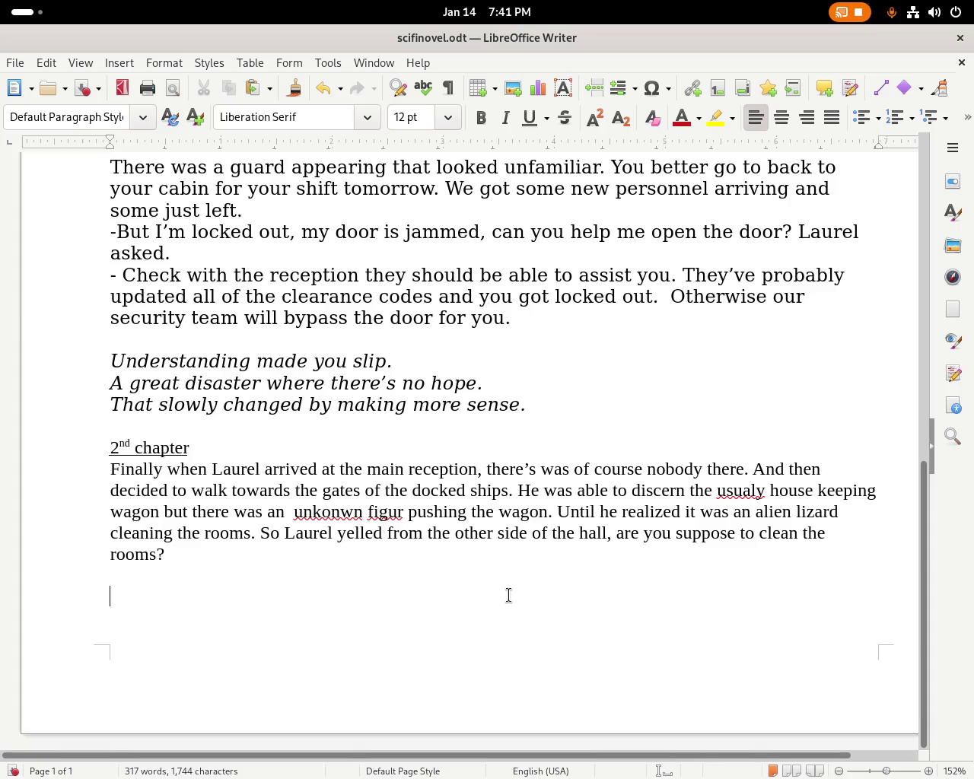
{"action": "type", "text": "easim"}
Type the reply 'Yeah I'm the new janitor', arriving with new personnel and working immediately.
{"action": "key", "text": "BackSpace"}
{"action": "key", "text": "BackSpace"}
{"action": "type", "text": "m "}
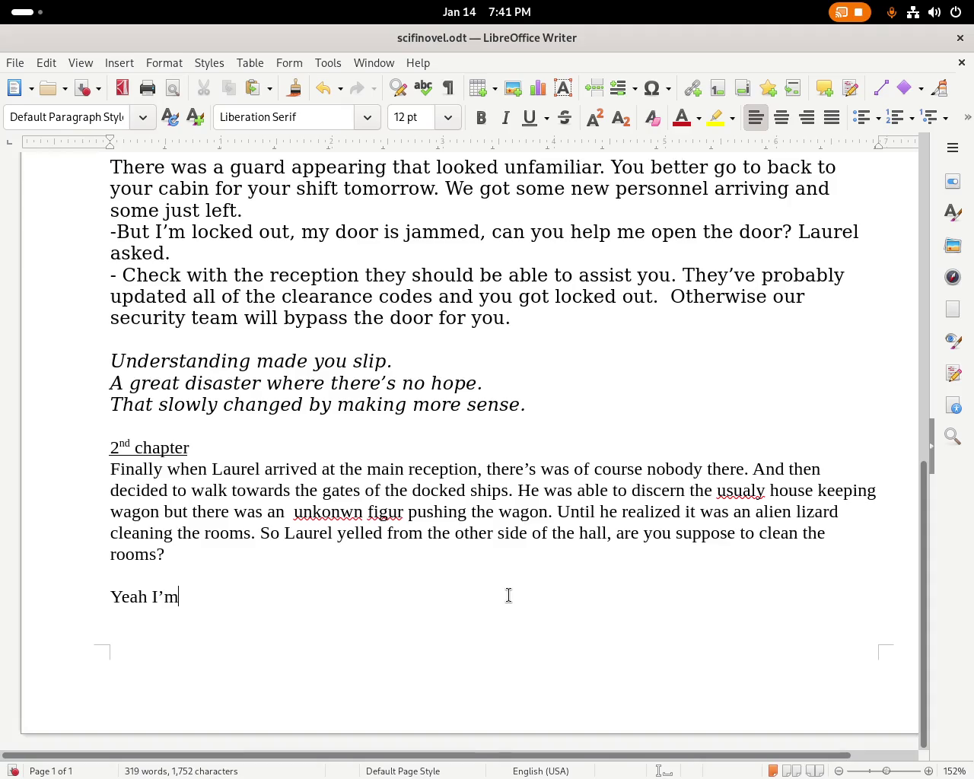
{"action": "type", "text": "the new"}
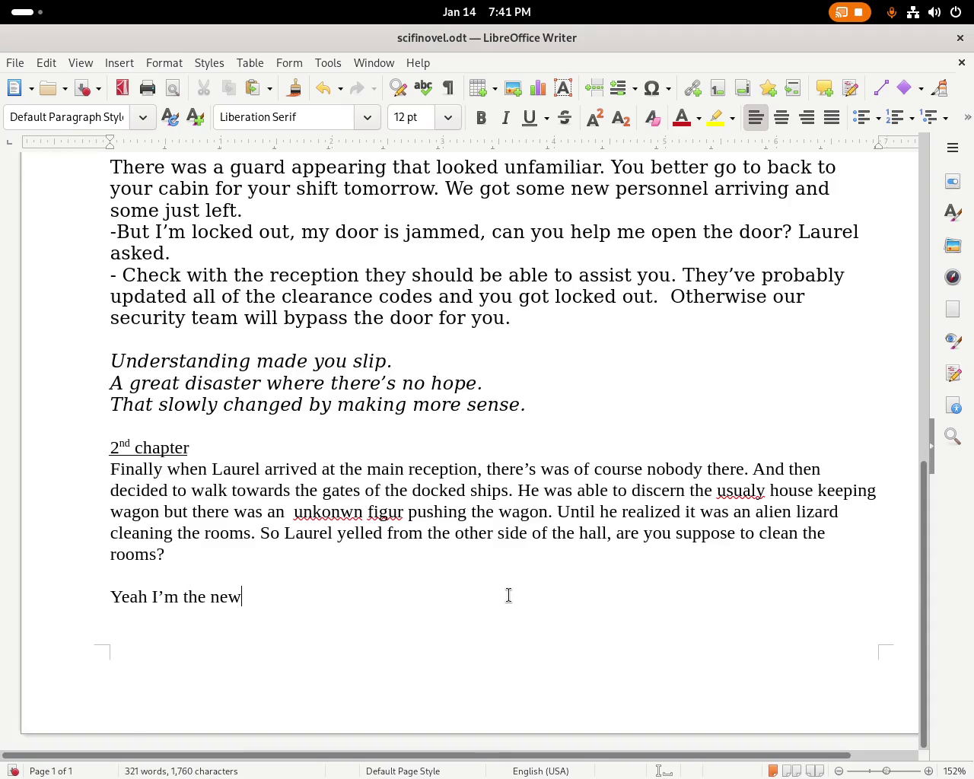
{"action": "type", "text": " ja"}
{"action": "key", "text": "BackSpace"}
{"action": "type", "text": "janitor thatcame in with the "}
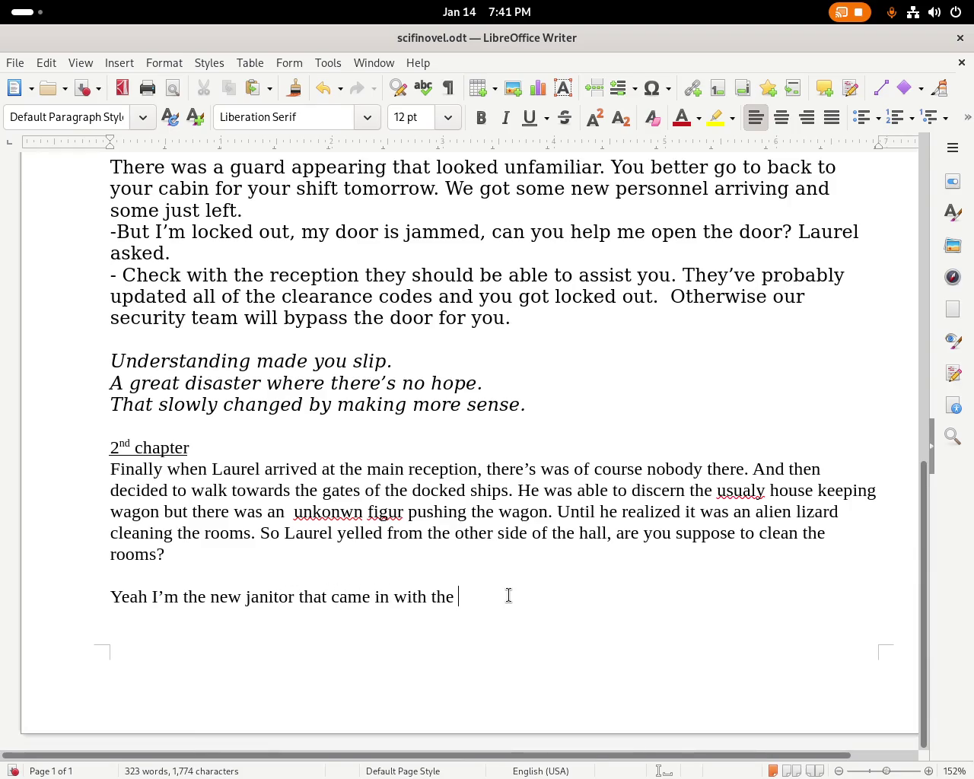
{"action": "type", "text": "newly"}
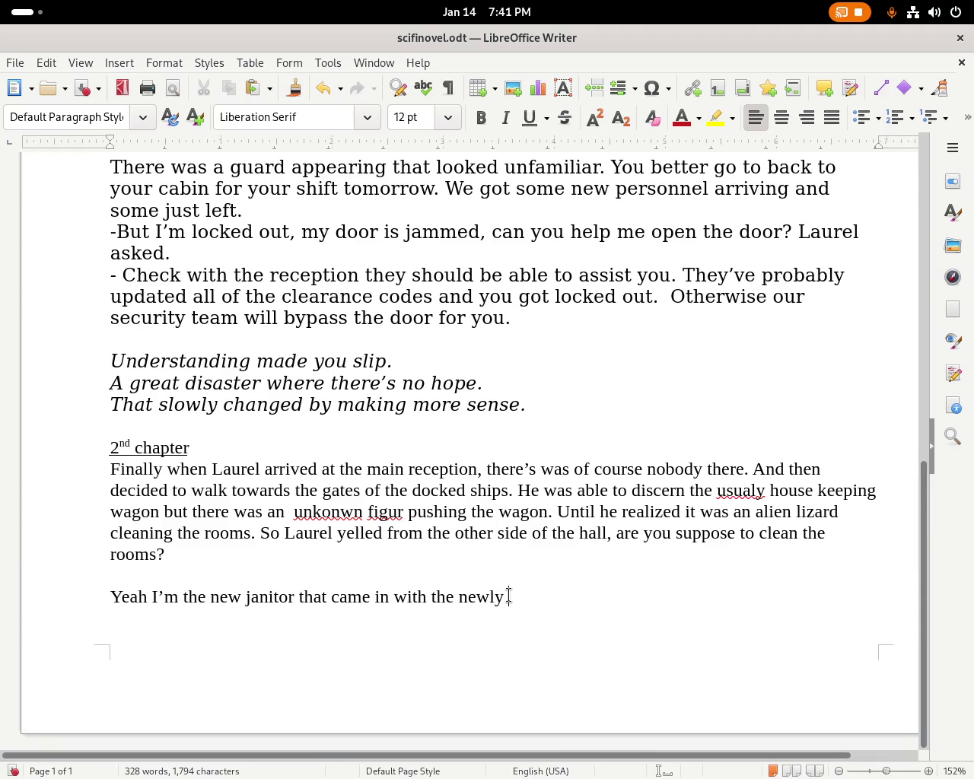
{"action": "type", "text": " arrieved"}
{"action": "type", "text": "ed "}
{"action": "type", "text": "sonell, i"}
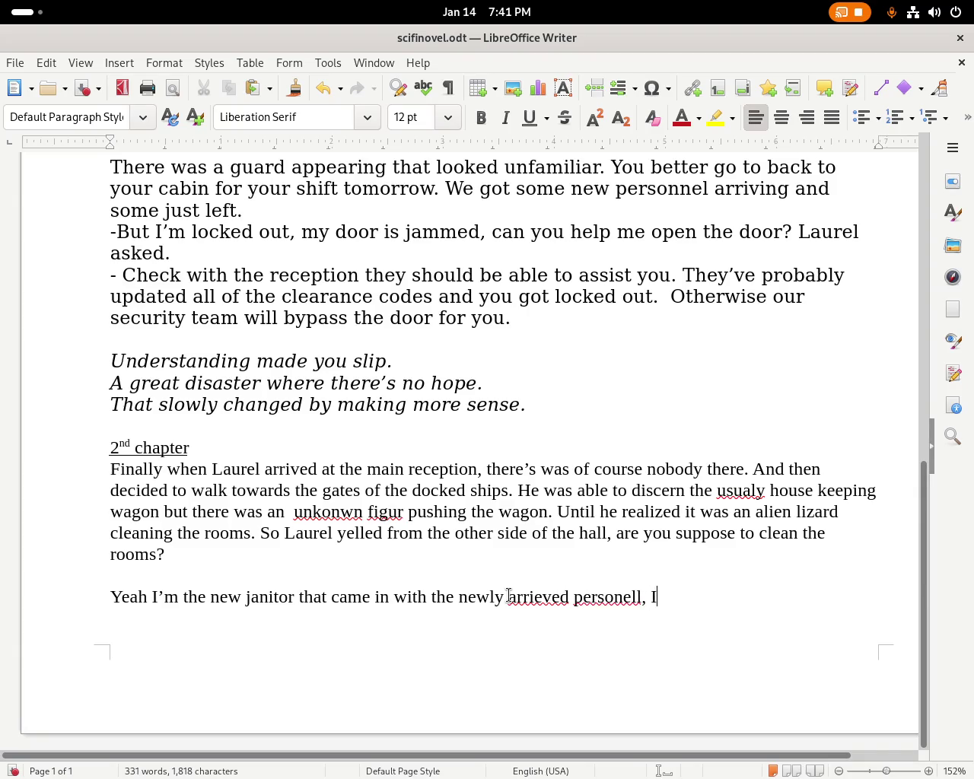
{"action": "type", "text": " just jumped into work i"}
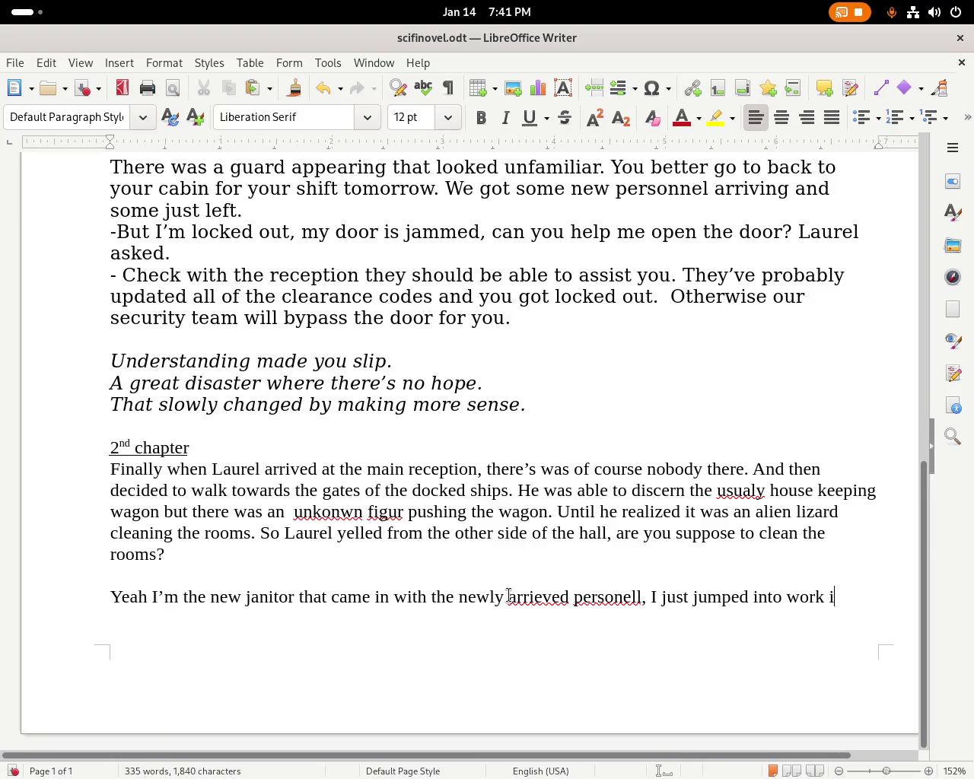
{"action": "type", "text": "mmedatly"}
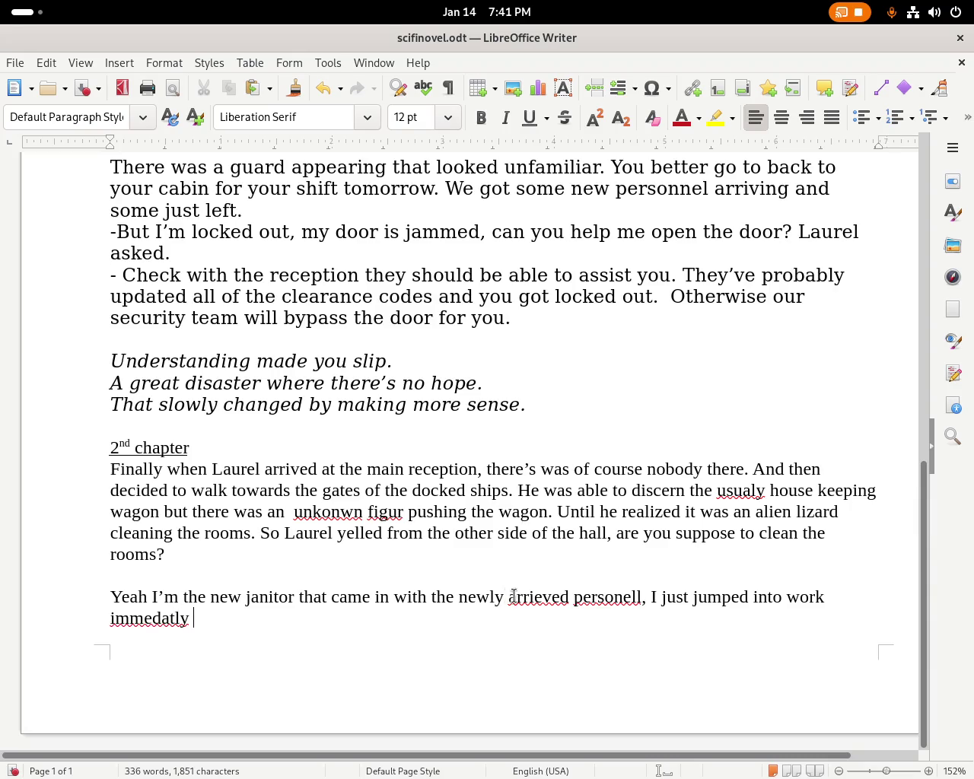
{"action": "right_click", "coordinate": [171, 619]}
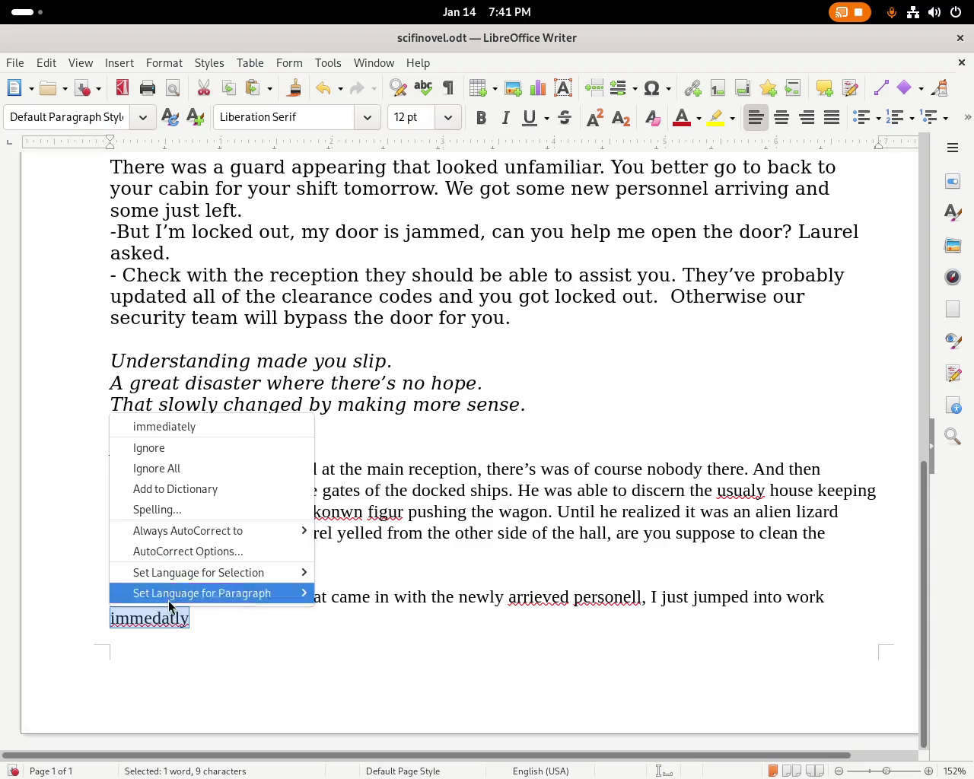
Correct the misspelled 'immedatly' to 'immediately' using the spelling suggestions.
{"action": "left_click", "coordinate": [162, 618]}
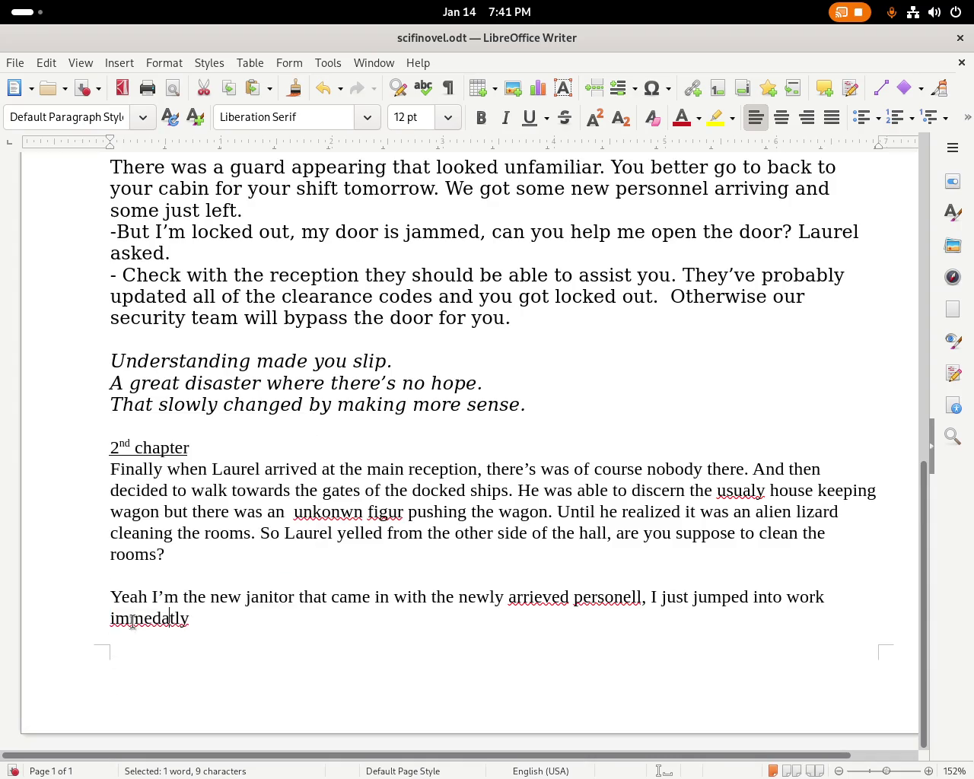
{"action": "type", "text": "i"}
{"action": "left_click", "coordinate": [299, 641]}
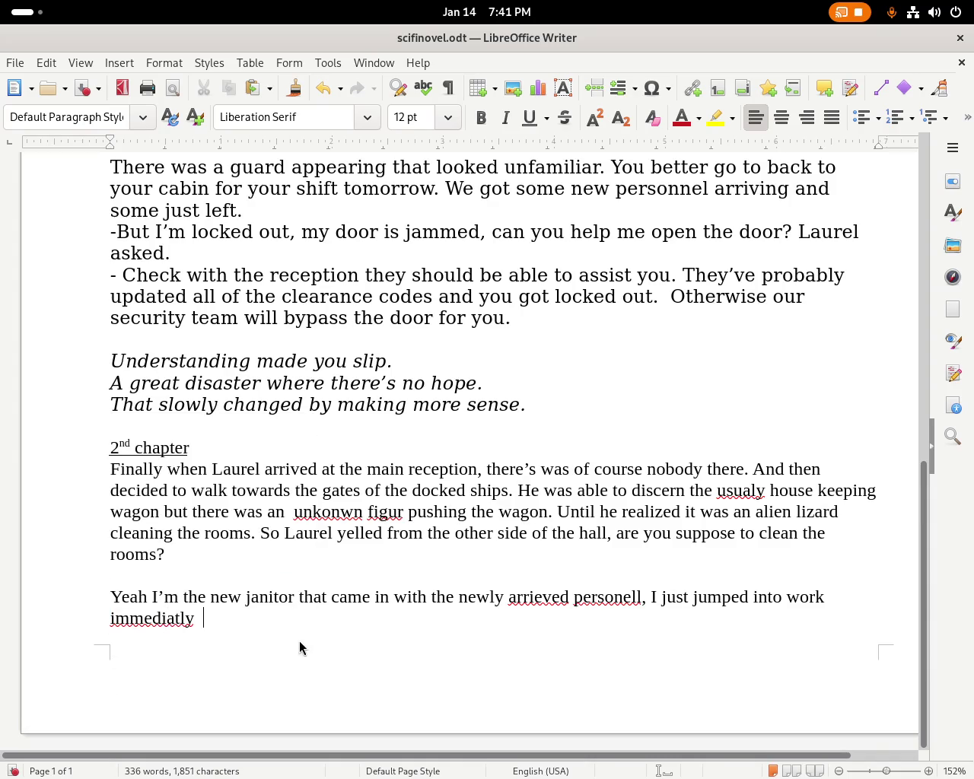
{"action": "left_click", "coordinate": [183, 619]}
{"action": "left_click", "coordinate": [179, 618]}
{"action": "key", "text": "BackSpace"}
{"action": "type", "text": "e"}
{"action": "right_click", "coordinate": [134, 620]}
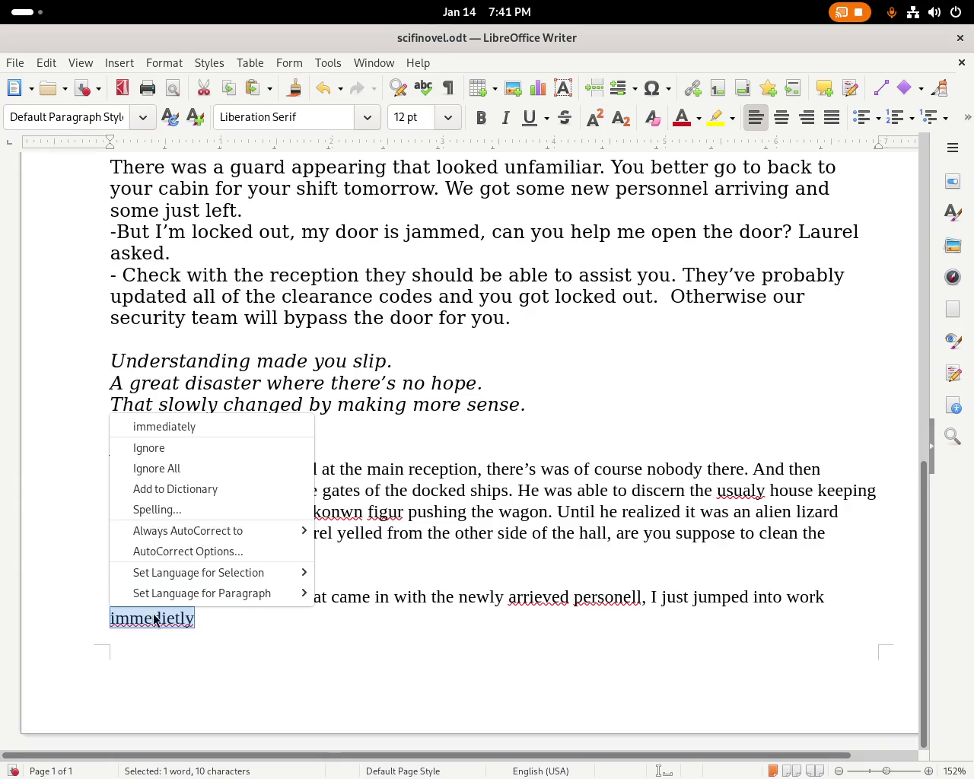
{"action": "left_click", "coordinate": [236, 429]}
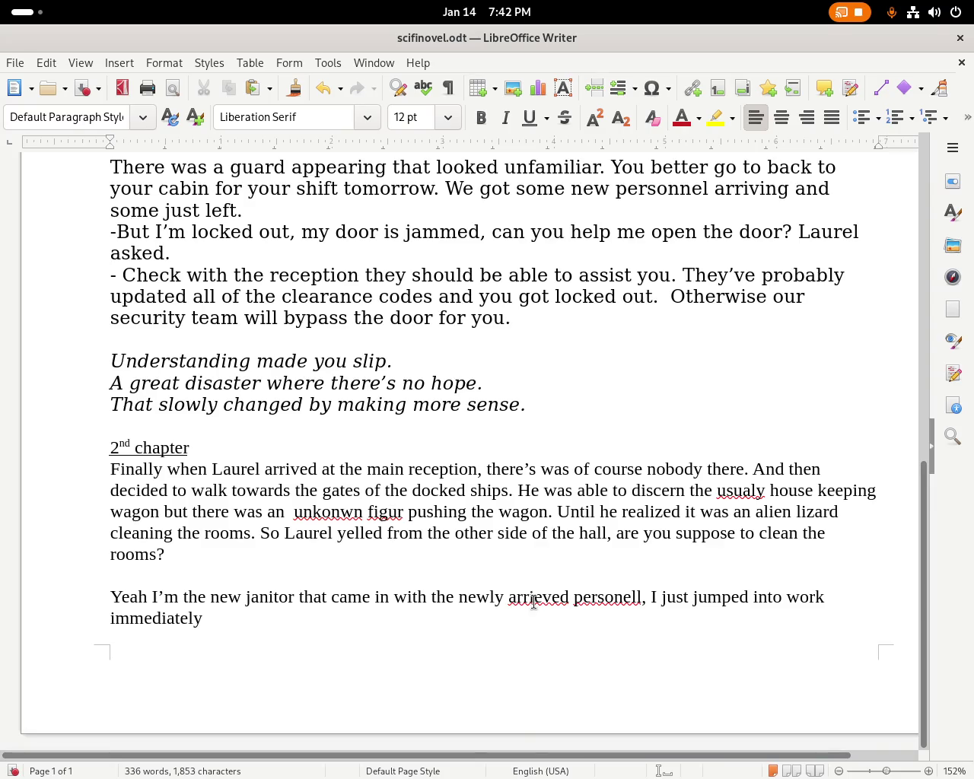
Reword to 'came in with the arrived ship with new personnel', fixing 'personell' to 'personnel'.
{"action": "type", "text": "arrived  pers"}
{"action": "key", "text": "BackSpace"}
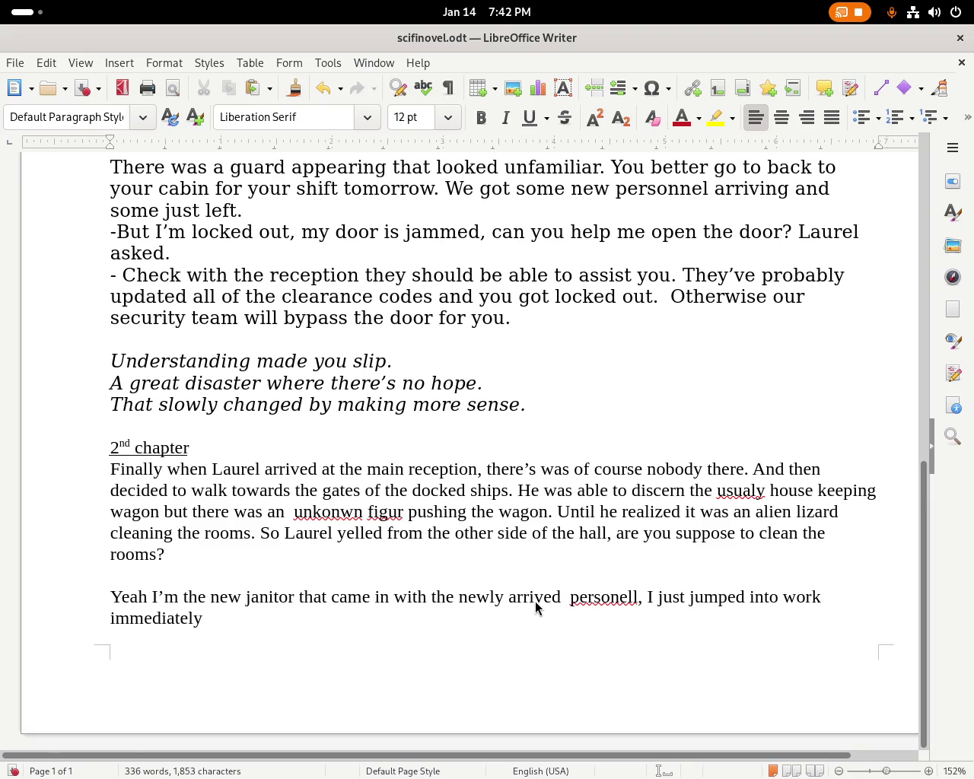
{"action": "type", "text": "ship wi"}
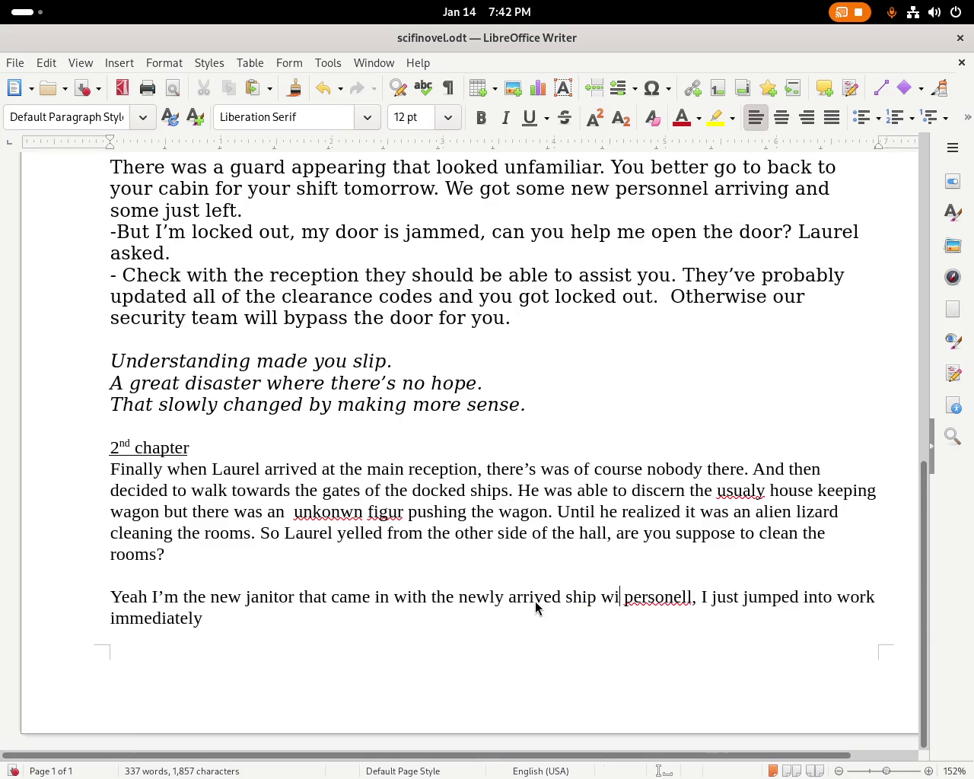
{"action": "type", "text": "th"}
{"action": "key", "text": "Left"}
{"action": "key", "text": "Left"}
{"action": "key", "text": "Left"}
{"action": "key", "text": "Left"}
{"action": "key", "text": "Left"}
{"action": "key", "text": "Left"}
{"action": "key", "text": "Left"}
{"action": "key", "text": "Left"}
{"action": "key", "text": "Delete"}
{"action": "key", "text": "Delete"}
{"action": "key", "text": "Delete"}
{"action": "key", "text": "Delete"}
{"action": "key", "text": "Delete"}
{"action": "key", "text": "Delete"}
{"action": "key", "text": "Right"}
{"action": "key", "text": "Right"}
{"action": "key", "text": "Right"}
{"action": "key", "text": "Right"}
{"action": "key", "text": "Right"}
{"action": "key", "text": "Right"}
{"action": "key", "text": "Right"}
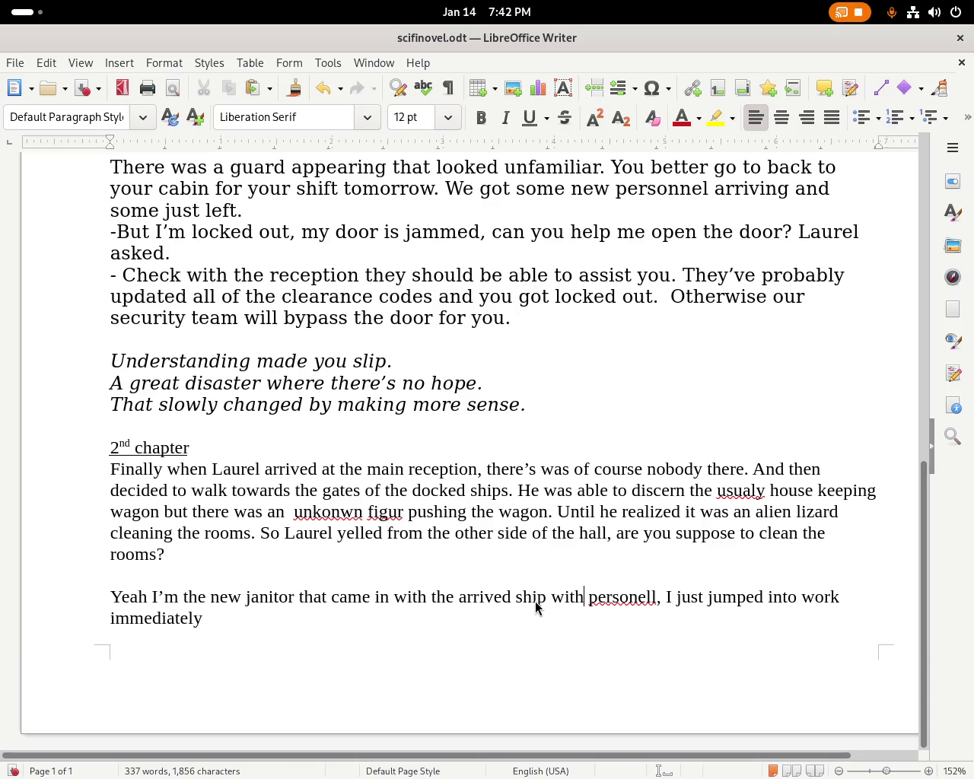
{"action": "type", "text": "new"}
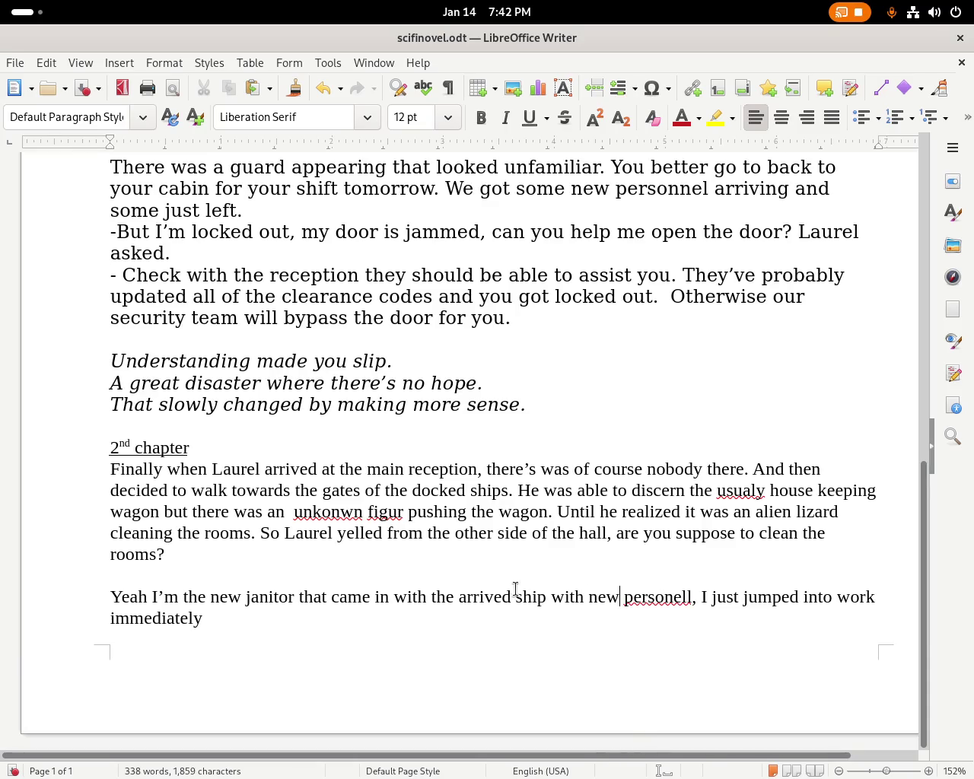
{"action": "right_click", "coordinate": [652, 605]}
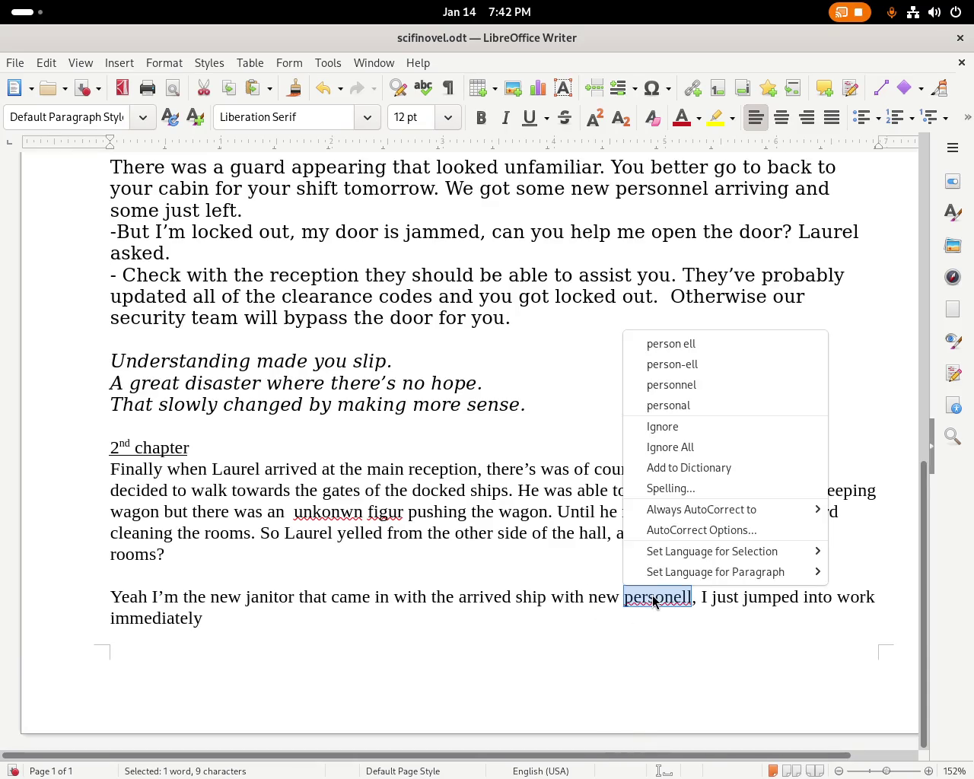
{"action": "left_click", "coordinate": [730, 385]}
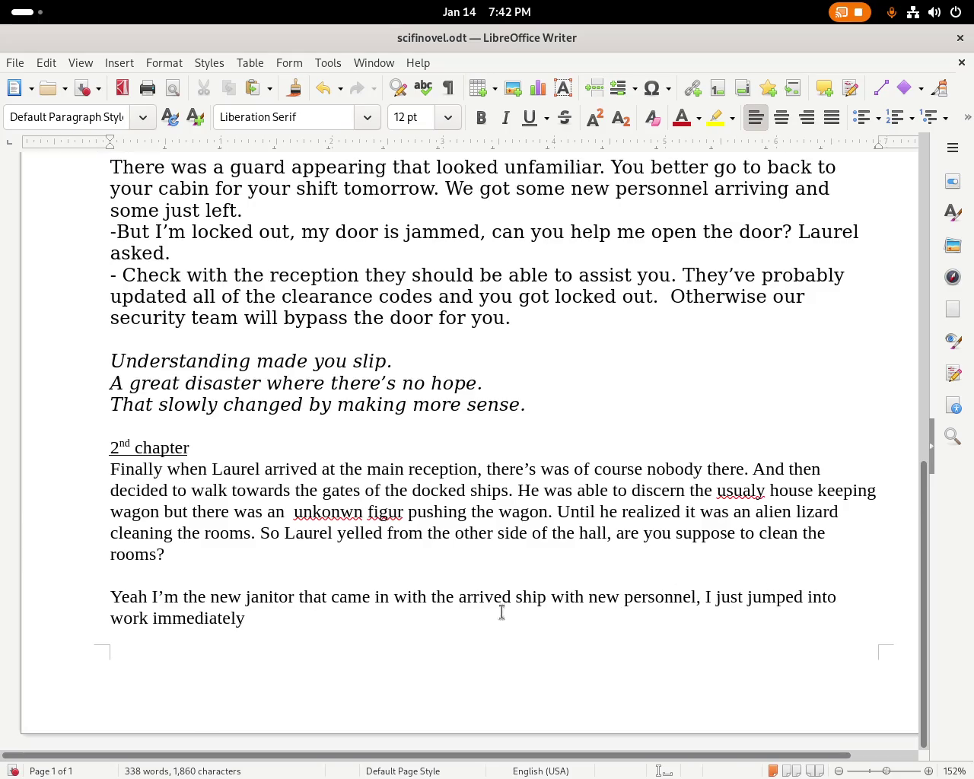
Type 'Where are the others that are suppose to be in the reception' after 'immediately.'.
{"action": "left_click", "coordinate": [251, 615]}
{"action": "type", "text": "Where are the others"}
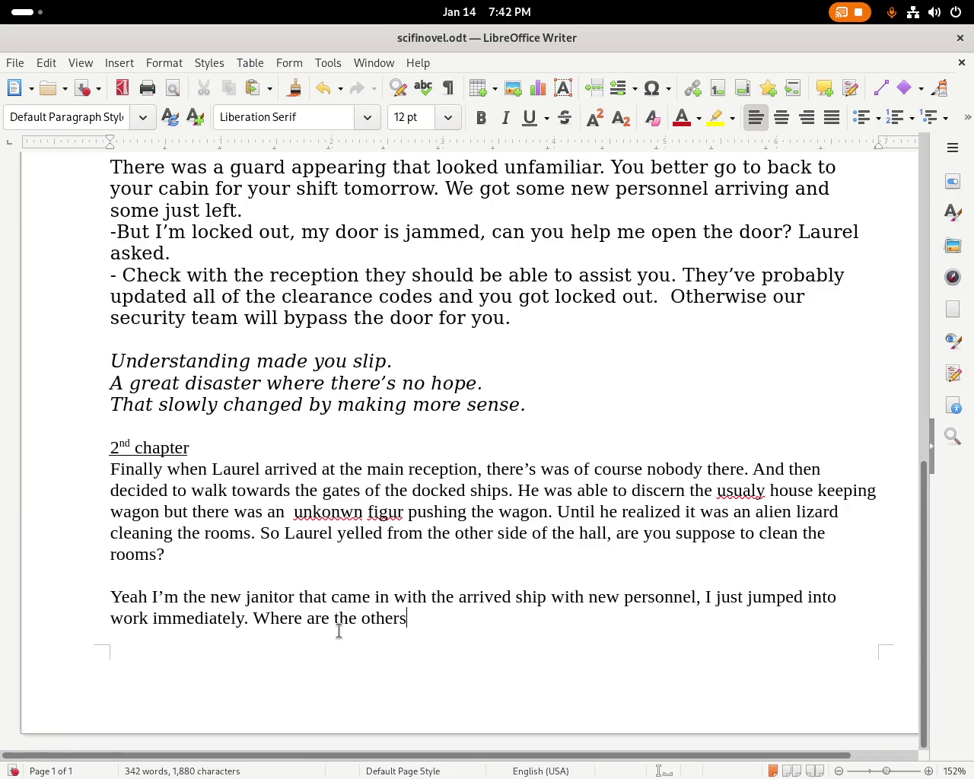
{"action": "type", "text": "tha"}
{"action": "key", "text": "BackSpace"}
{"action": "key", "text": "BackSpace"}
{"action": "type", "text": "are supo"}
{"action": "key", "text": "BackSpace"}
{"action": "key", "text": "BackSpace"}
{"action": "type", "text": "ppose to be in the reception?"}
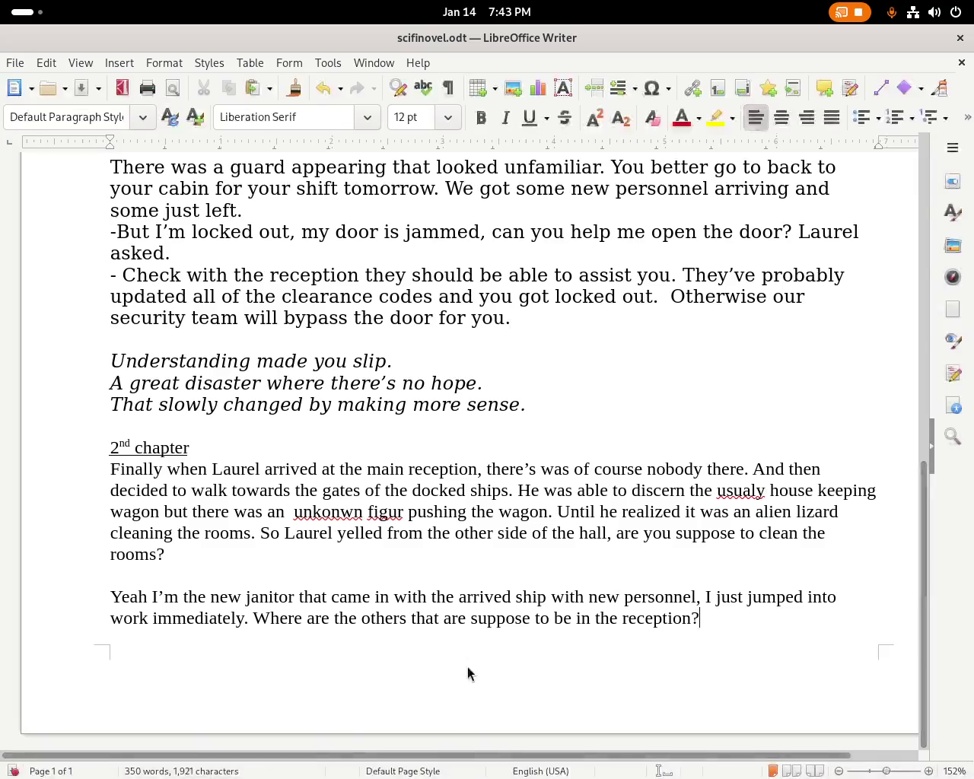
Switch through the window overview and back to the Writer document.
{"action": "key", "text": "super"}
{"action": "mouse_move", "coordinate": [687, 378]}
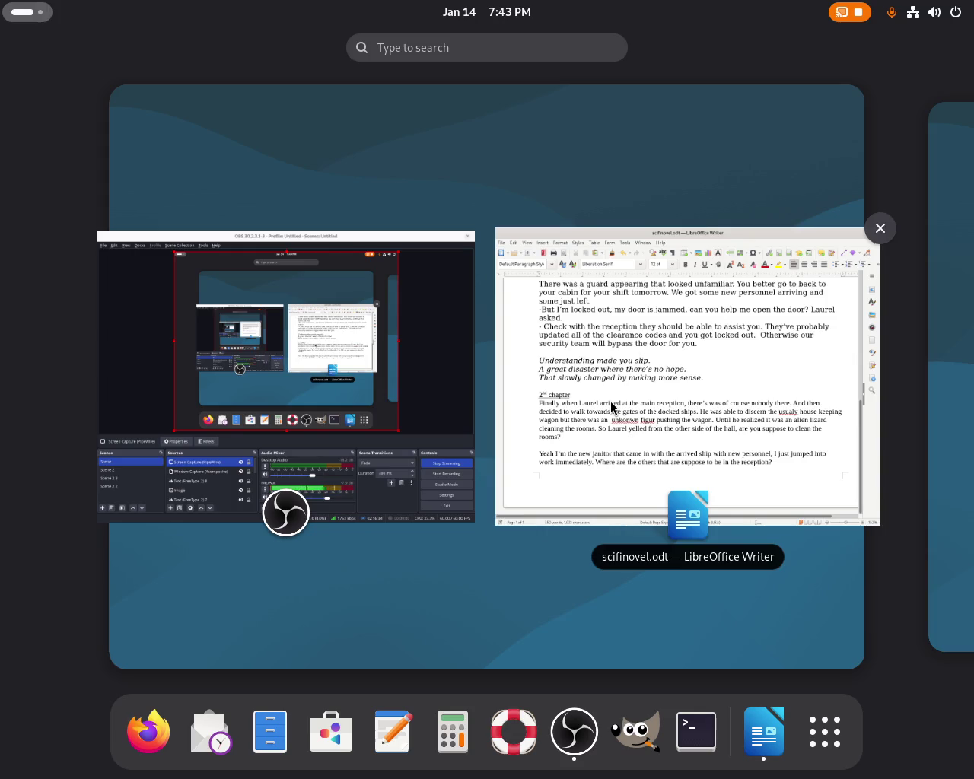
{"action": "left_click", "coordinate": [635, 356]}
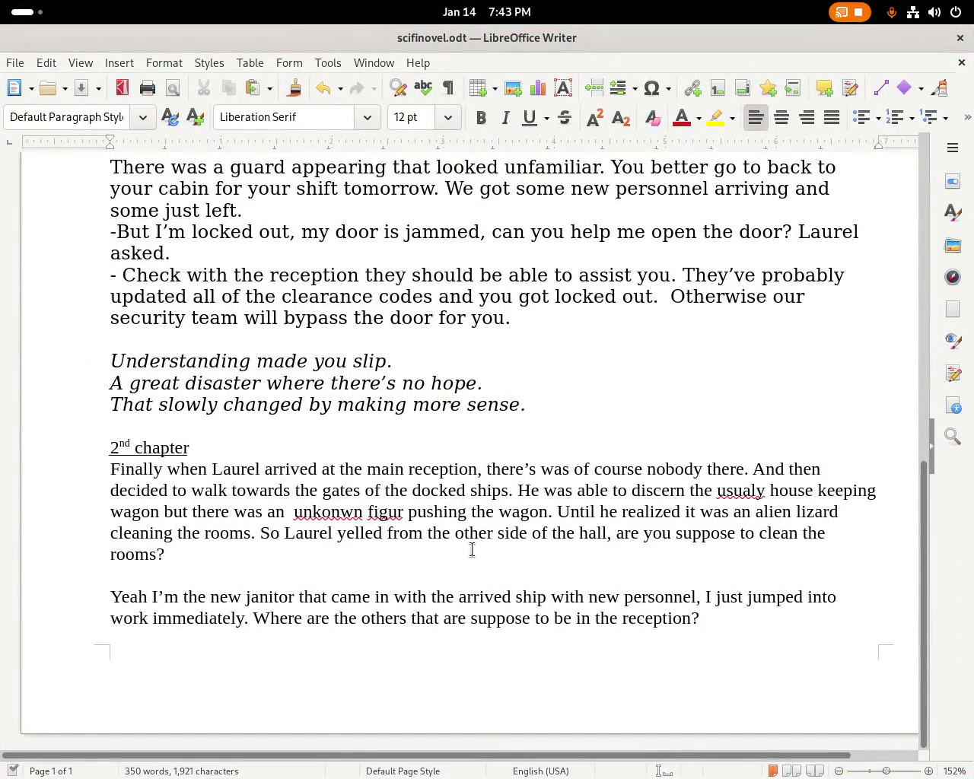
{"action": "key", "text": "super"}
Reword 'gates of the' to read 'gates where ships are docking'.
{"action": "left_click", "coordinate": [646, 414]}
{"action": "double_click", "coordinate": [370, 491]}
{"action": "type", "text": "wher"}
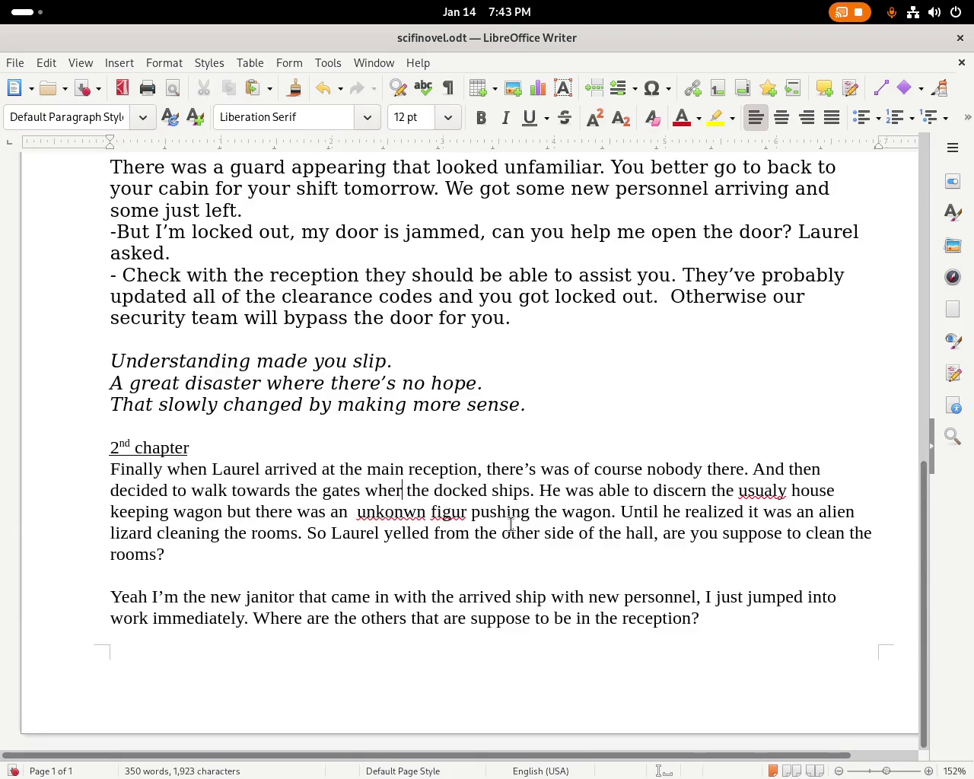
{"action": "type", "text": "e"}
{"action": "key", "text": "Delete"}
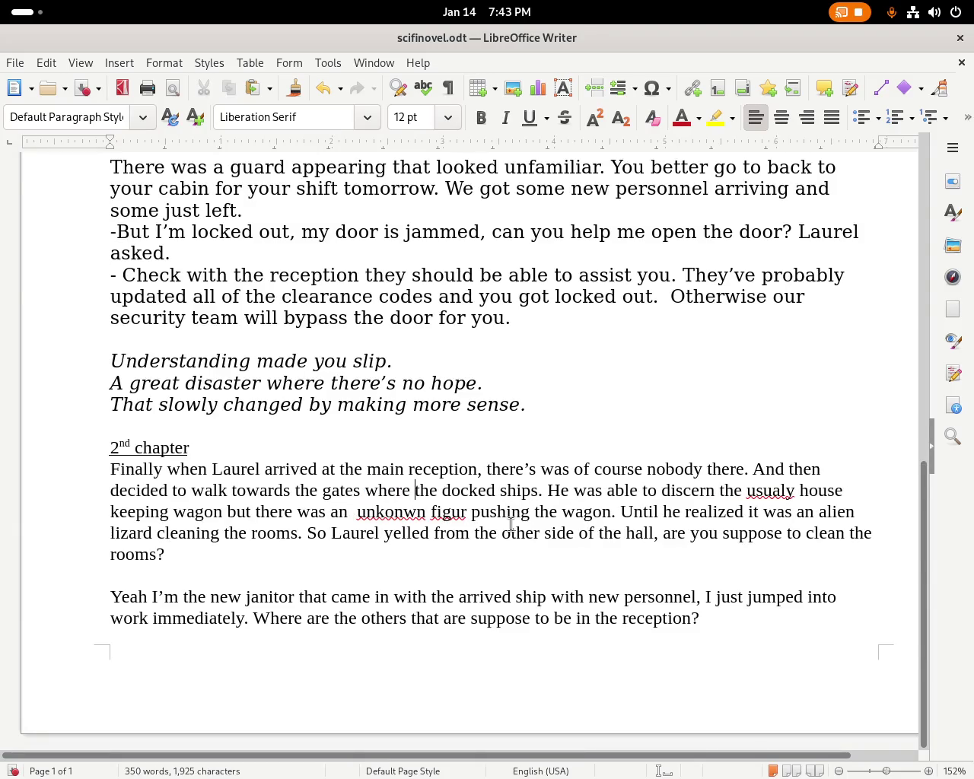
{"action": "type", "text": "s"}
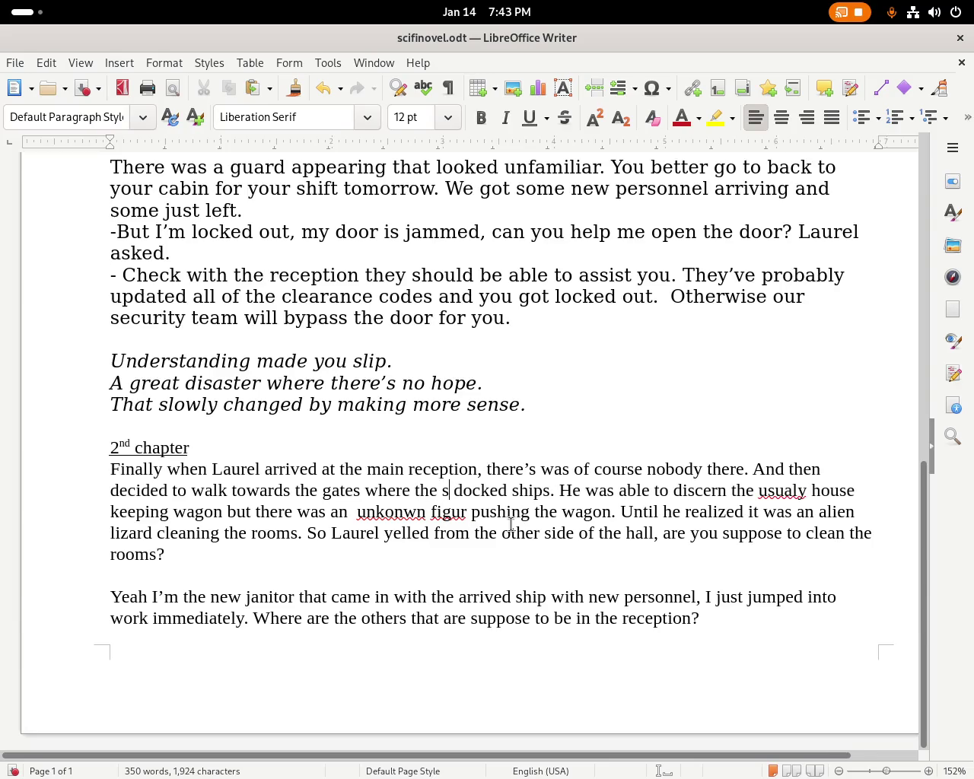
{"action": "type", "text": "hips are docking"}
{"action": "key", "text": "Delete"}
{"action": "key", "text": "Delete"}
{"action": "key", "text": "Delete"}
{"action": "key", "text": "Delete"}
{"action": "key", "text": "Delete"}
{"action": "key", "text": "Delete"}
{"action": "key", "text": "Delete"}
{"action": "key", "text": "Delete"}
{"action": "key", "text": "Delete"}
{"action": "key", "text": "Delete"}
{"action": "key", "text": "Delete"}
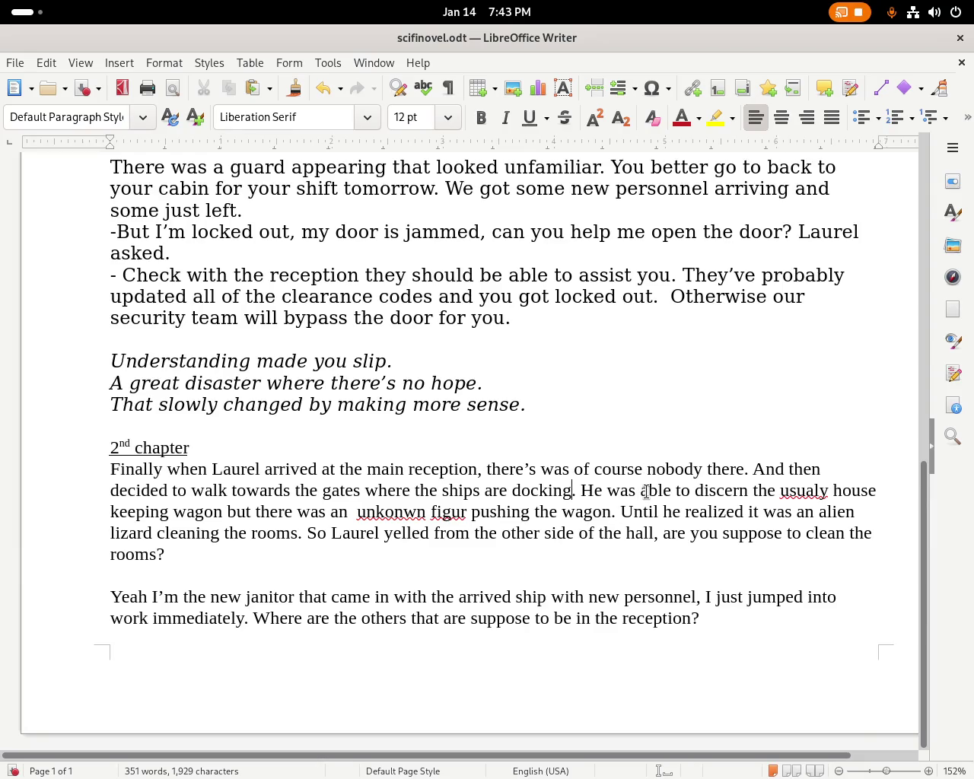
Correct the misspelled 'usualy' and replace it with 'regular'.
{"action": "right_click", "coordinate": [790, 491]}
{"action": "left_click", "coordinate": [766, 514]}
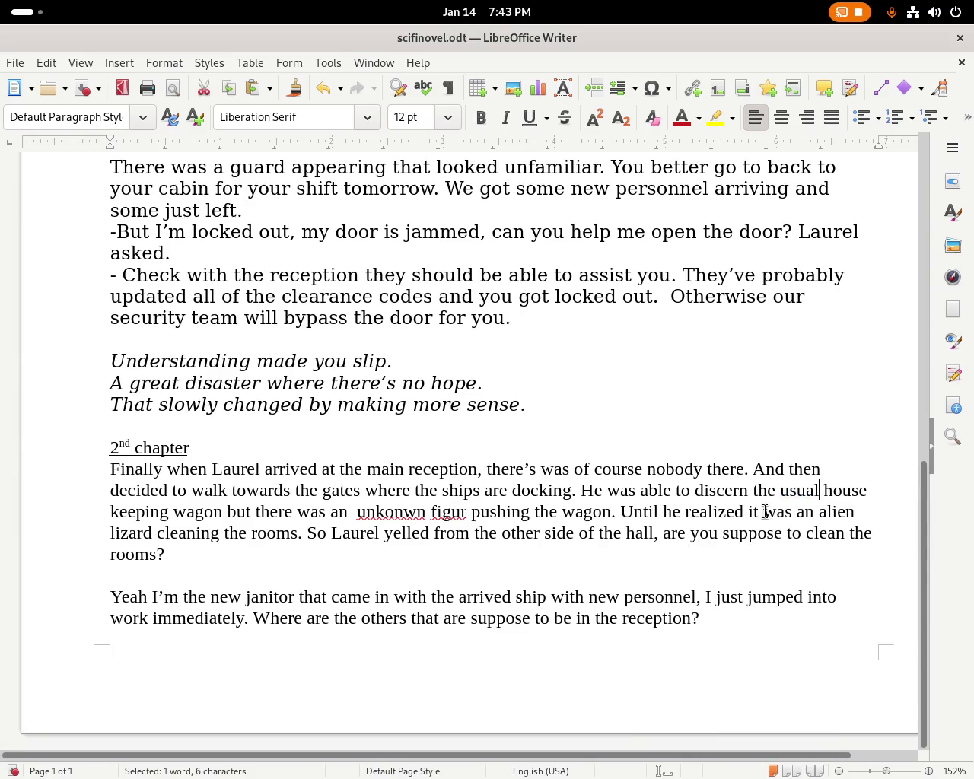
{"action": "double_click", "coordinate": [800, 491]}
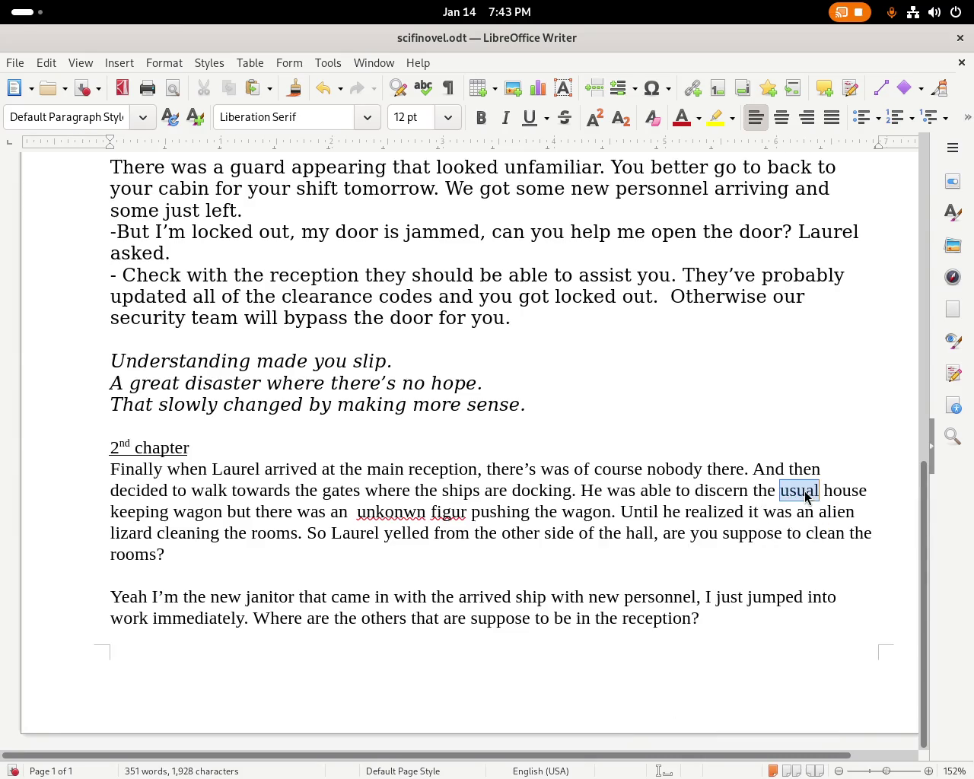
{"action": "type", "text": "regular"}
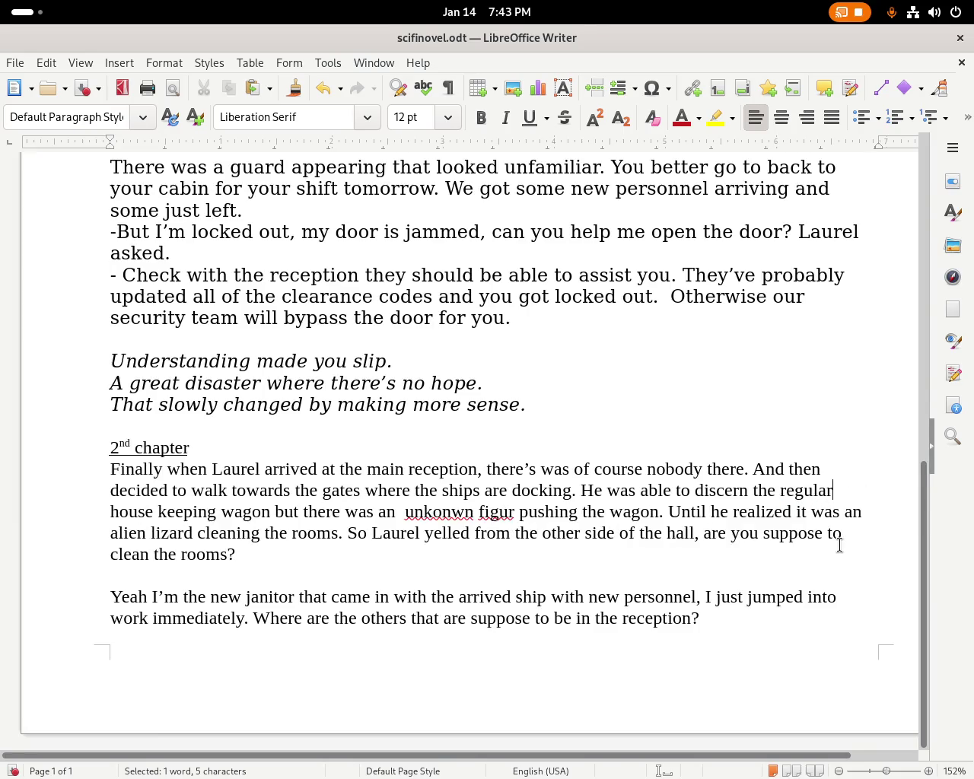
Replace 'house keeping' with 'wagon used by the janitor,'.
{"action": "left_click", "coordinate": [217, 512]}
{"action": "left_click_drag", "start_coordinate": [217, 512], "coordinate": [92, 513]}
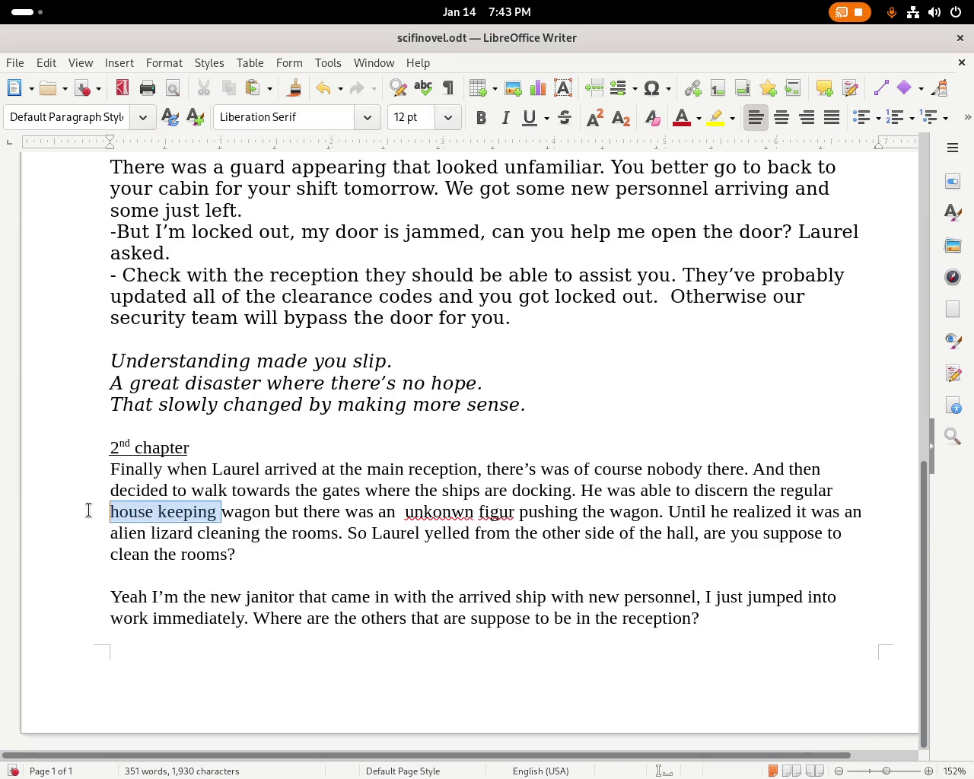
{"action": "key", "text": "BackSpace"}
{"action": "key", "text": "BackSpace"}
{"action": "type", "text": "wagon"}
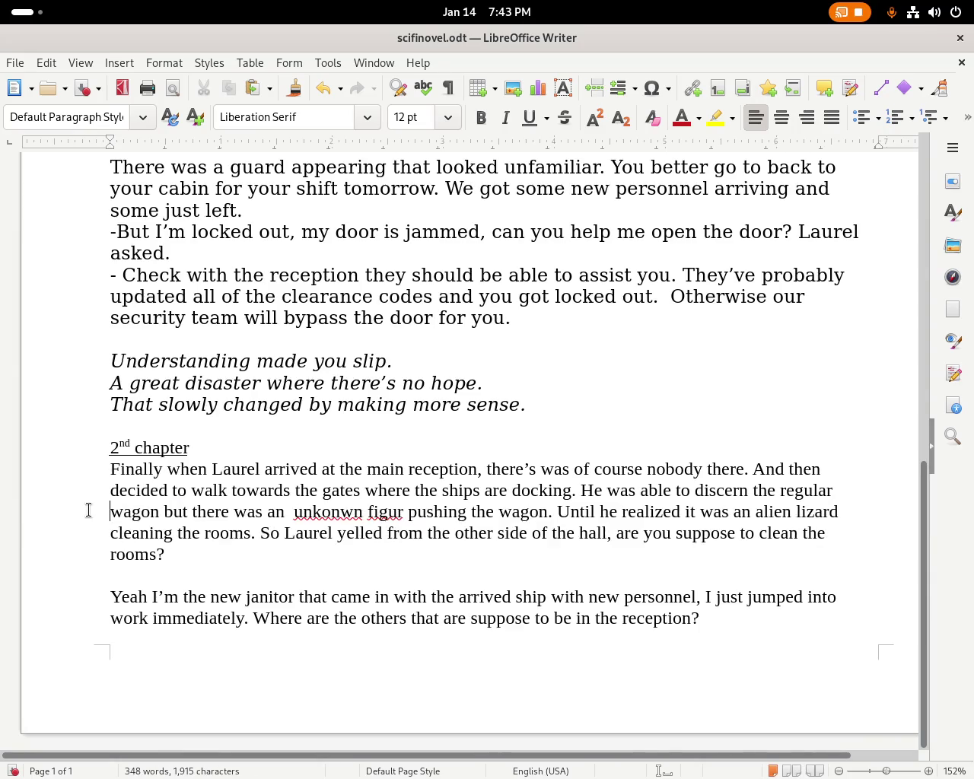
{"action": "type", "text": " used "}
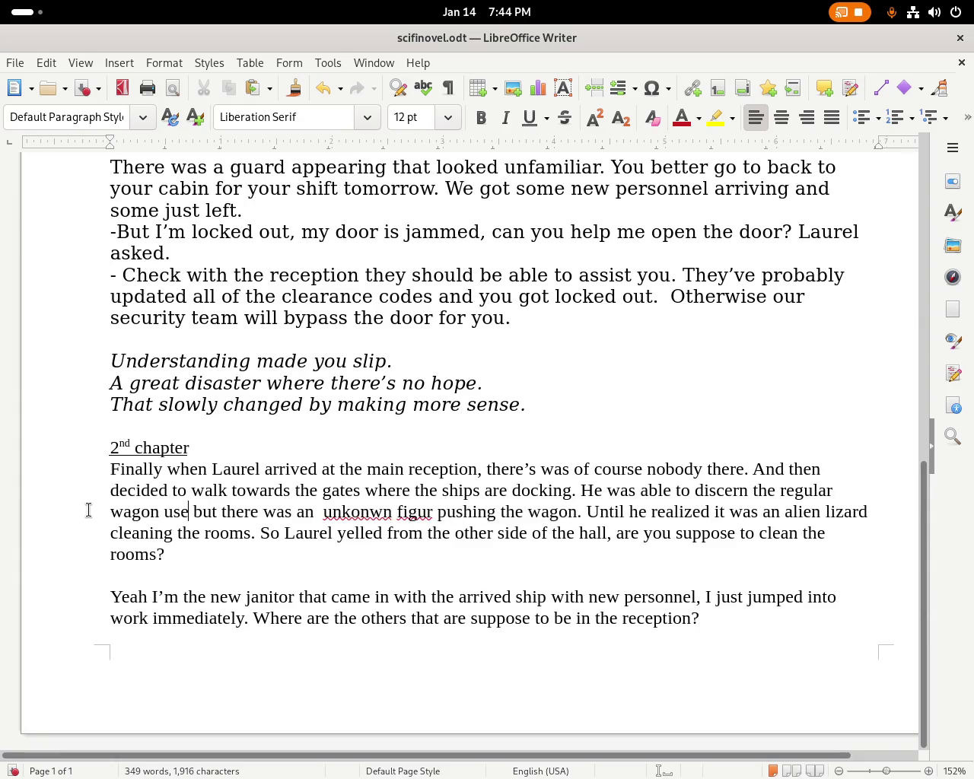
{"action": "type", "text": "by the janitor,"}
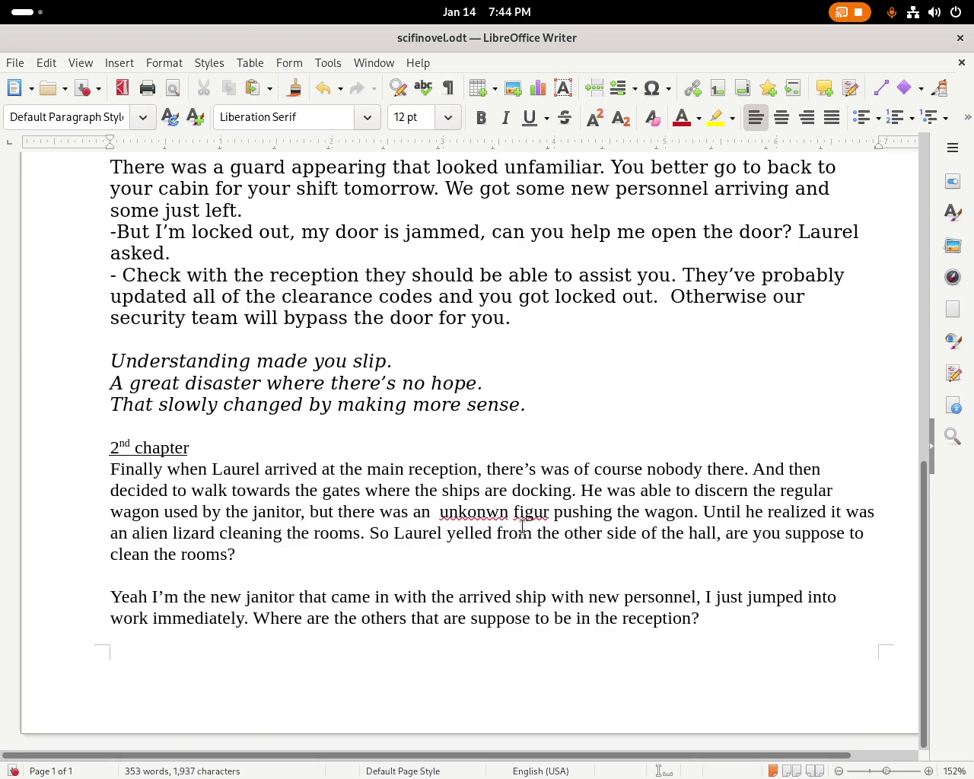
Fix the misspellings 'unkonwn' and 'figur' to 'unknown' and 'figure'.
{"action": "right_click", "coordinate": [473, 510]}
{"action": "left_click", "coordinate": [484, 534]}
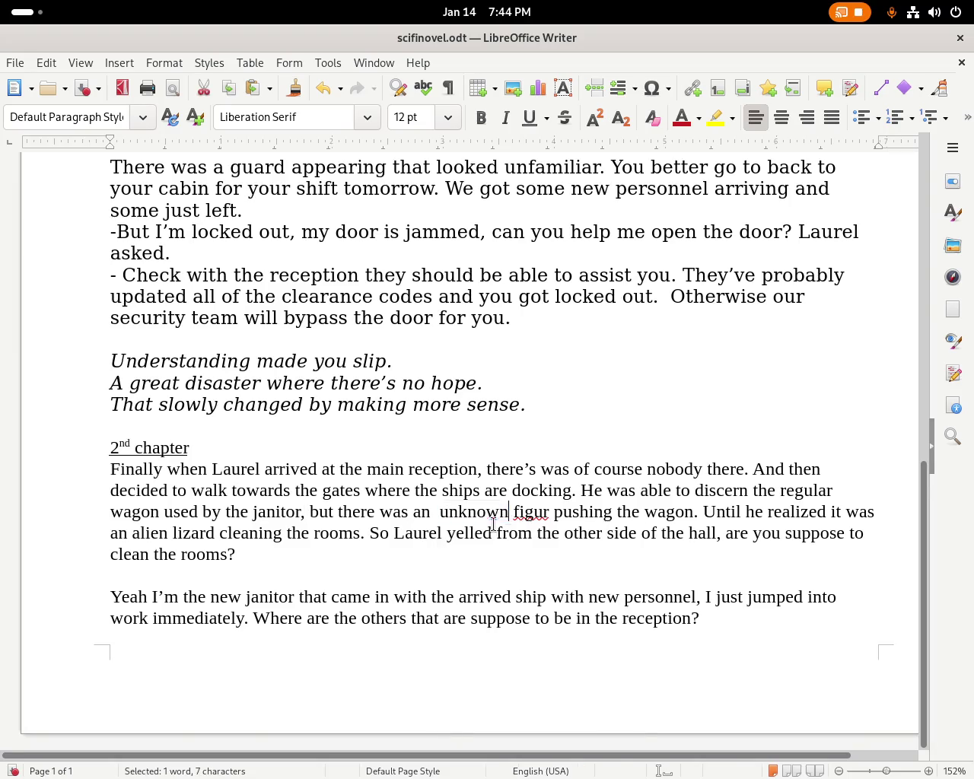
{"action": "right_click", "coordinate": [541, 511]}
{"action": "left_click", "coordinate": [549, 536]}
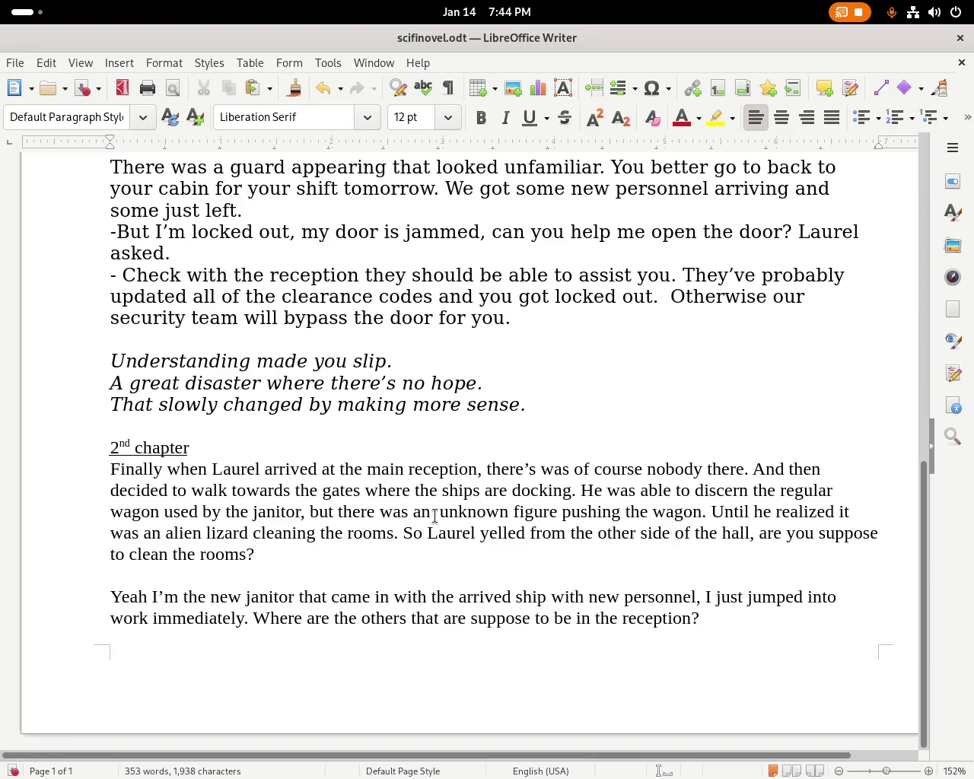
{"action": "type", "text": "A"}
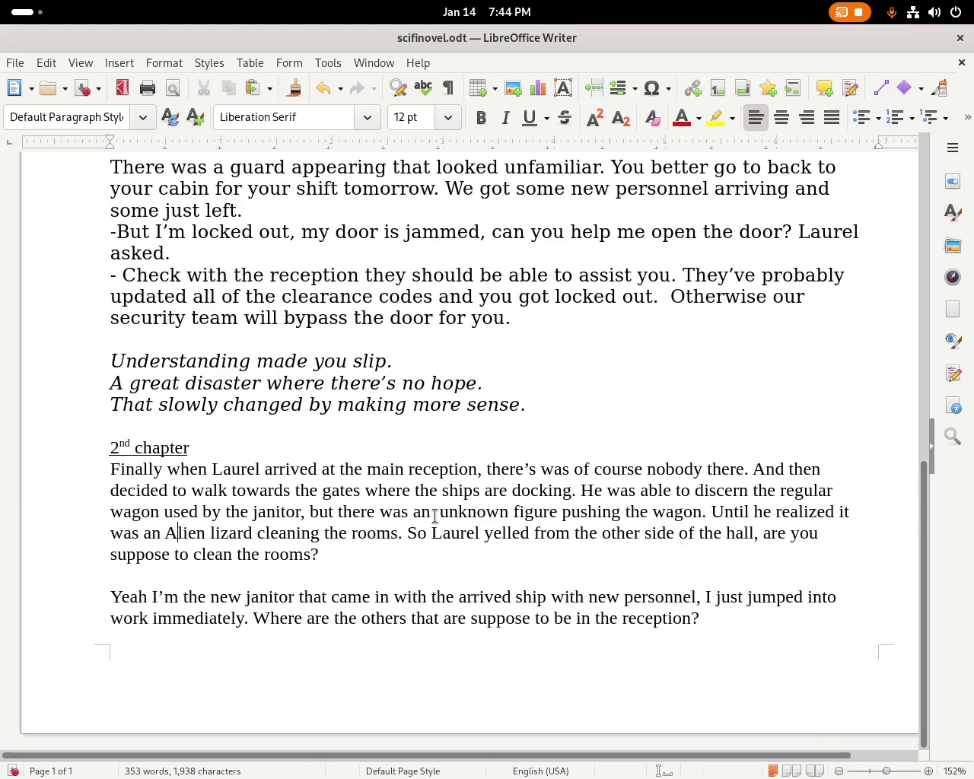
{"action": "key", "text": "BackSpace"}
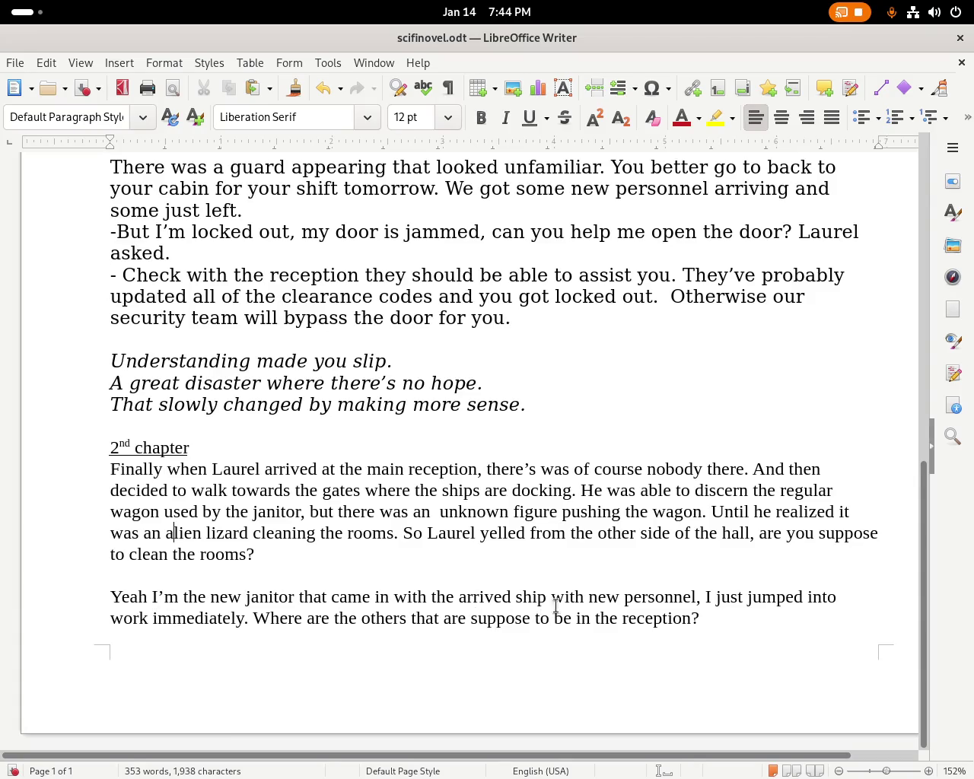
Insert 'recently' so the janitor's reply says 'the recently arrived ship'.
{"action": "left_click", "coordinate": [454, 601]}
{"action": "type", "text": "recently"}
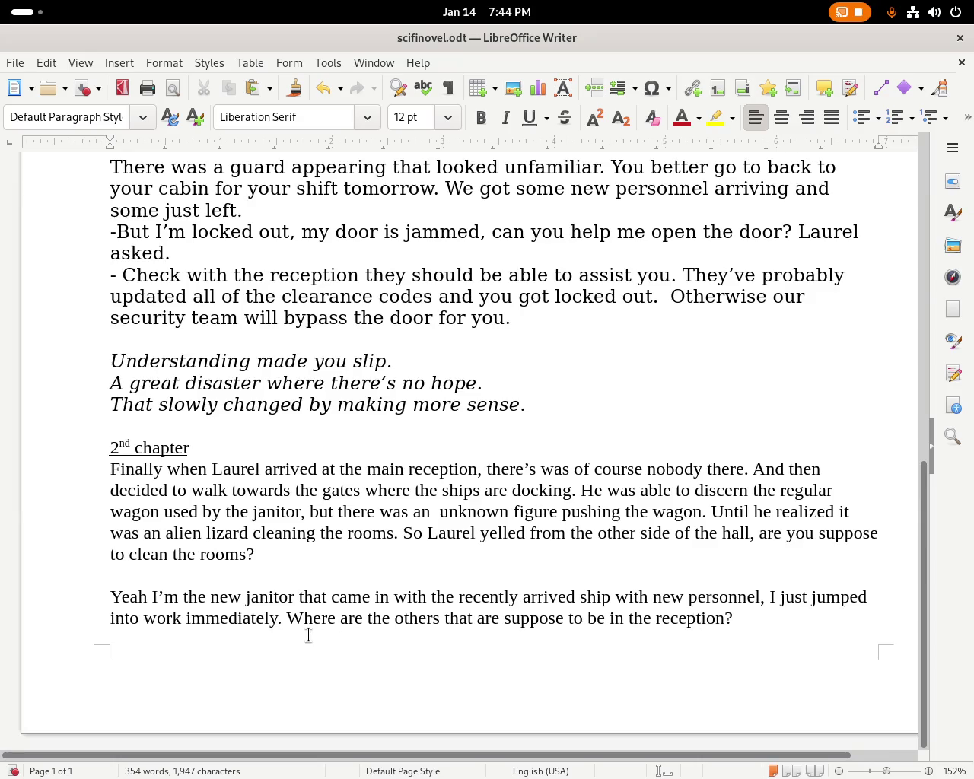
{"action": "left_click", "coordinate": [285, 622]}
Put the janitor's question on its own line and start both lines with a dash.
{"action": "key", "text": "Right"}
{"action": "key", "text": "ctrl+Return"}
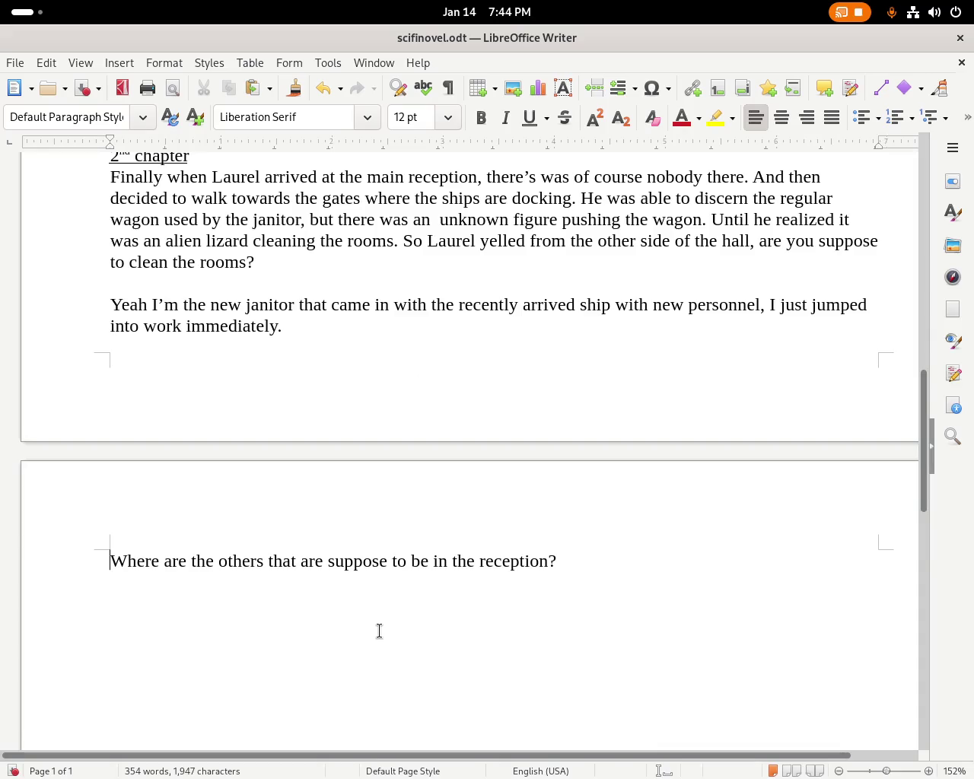
{"action": "left_click", "coordinate": [309, 281]}
{"action": "key", "text": "Return"}
{"action": "key", "text": "Return"}
{"action": "type", "text": "- "}
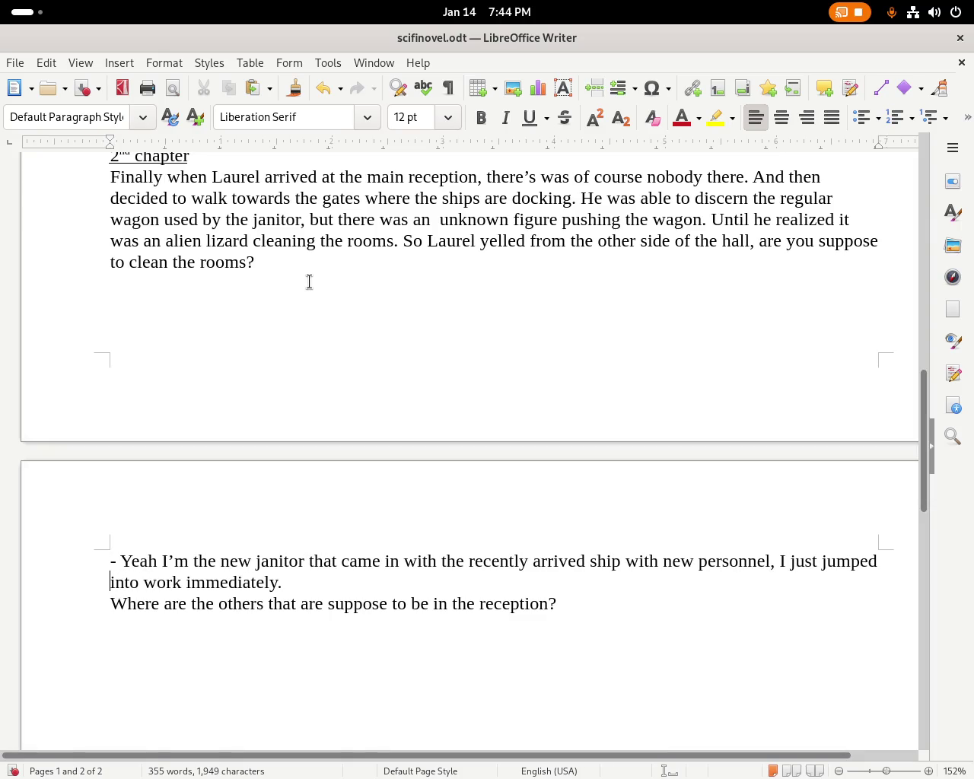
{"action": "type", "text": "-"}
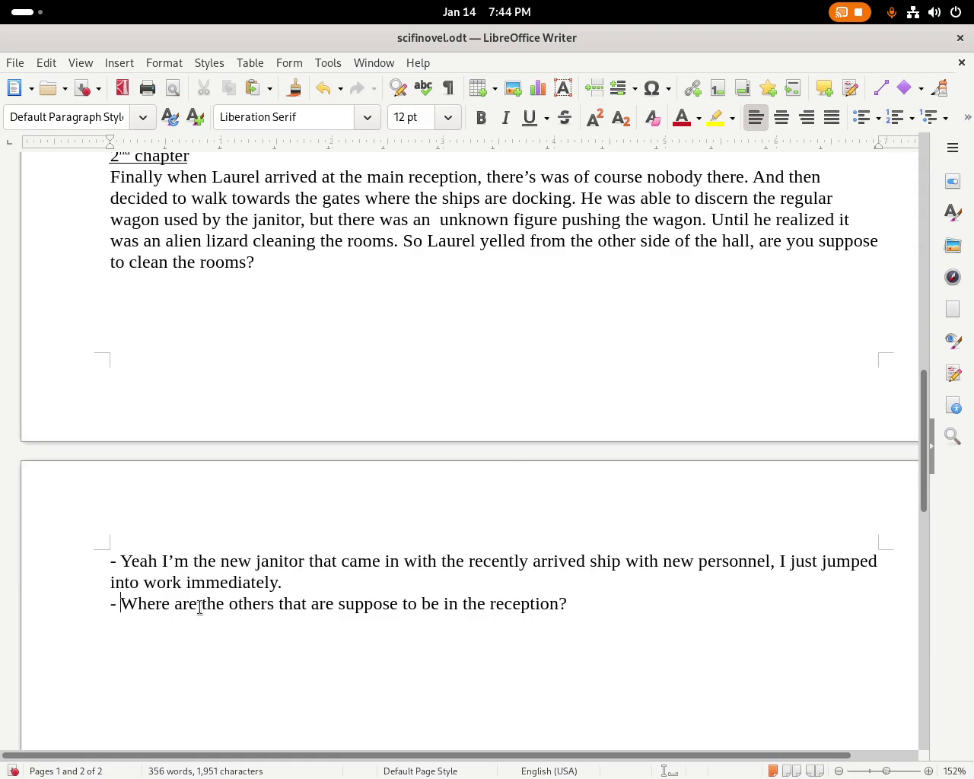
Add a comma after 'others' and bring the OBS Studio window forward.
{"action": "left_click", "coordinate": [278, 604]}
{"action": "key", "text": "Left"}
{"action": "type", "text": ","}
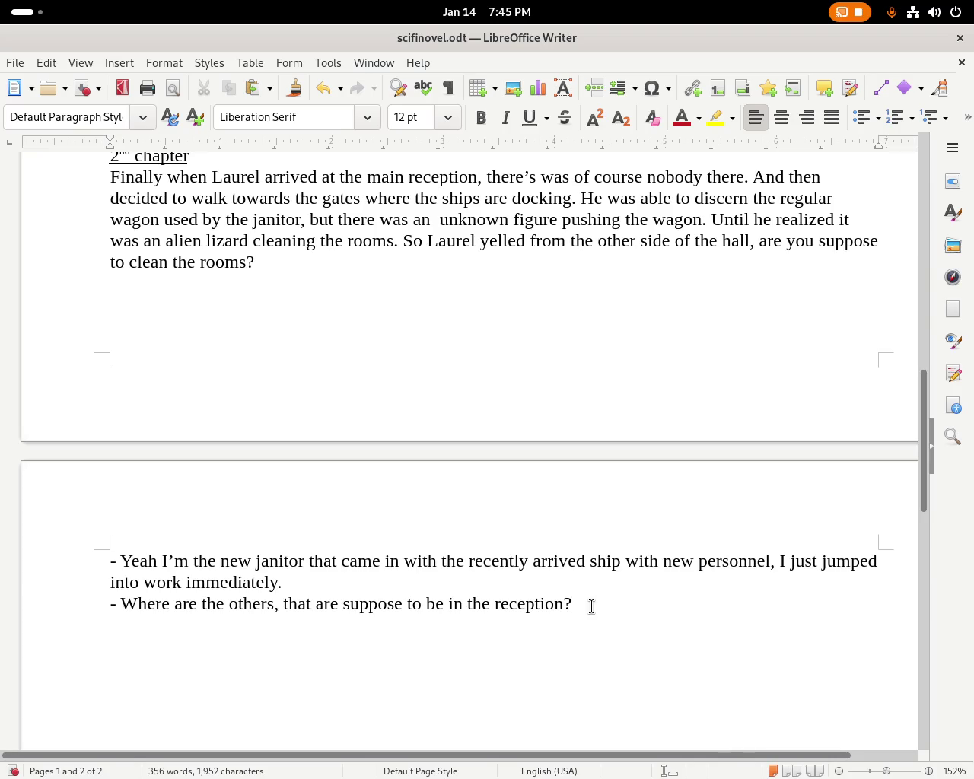
{"action": "key", "text": "super"}
{"action": "left_click", "coordinate": [315, 392]}
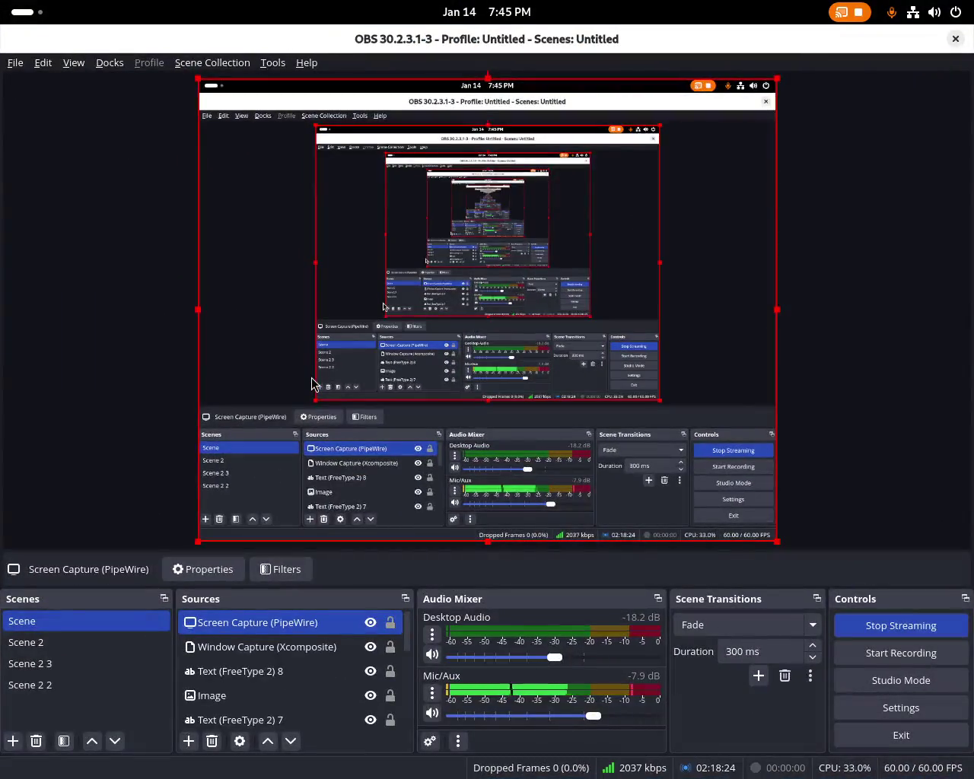
Switch from OBS Studio back to scifinovel.odt in LibreOffice Writer.
{"action": "key", "text": "super"}
{"action": "left_click", "coordinate": [585, 396]}
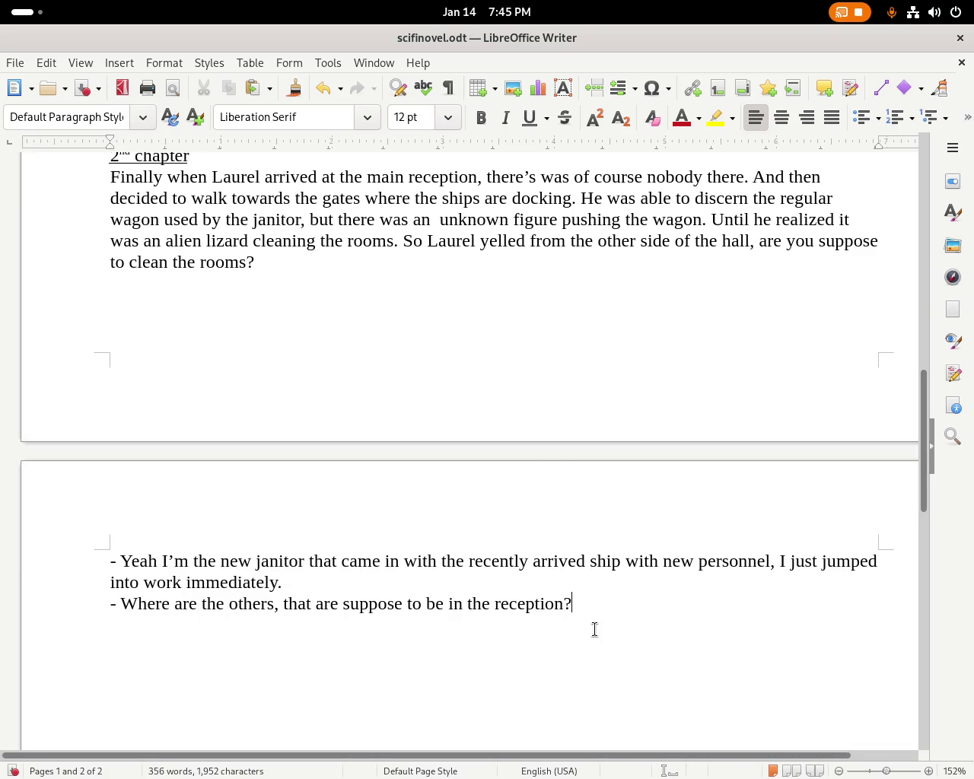
Add 'I'm locked out can you help me fix the clearance codes,' fixing 'clearence'.
{"action": "type", "text": "I'm locked you"}
{"action": "key", "text": "BackSpace"}
{"action": "key", "text": "BackSpace"}
{"action": "key", "text": "BackSpace"}
{"action": "type", "text": "out can you help me fix the clearence codes,"}
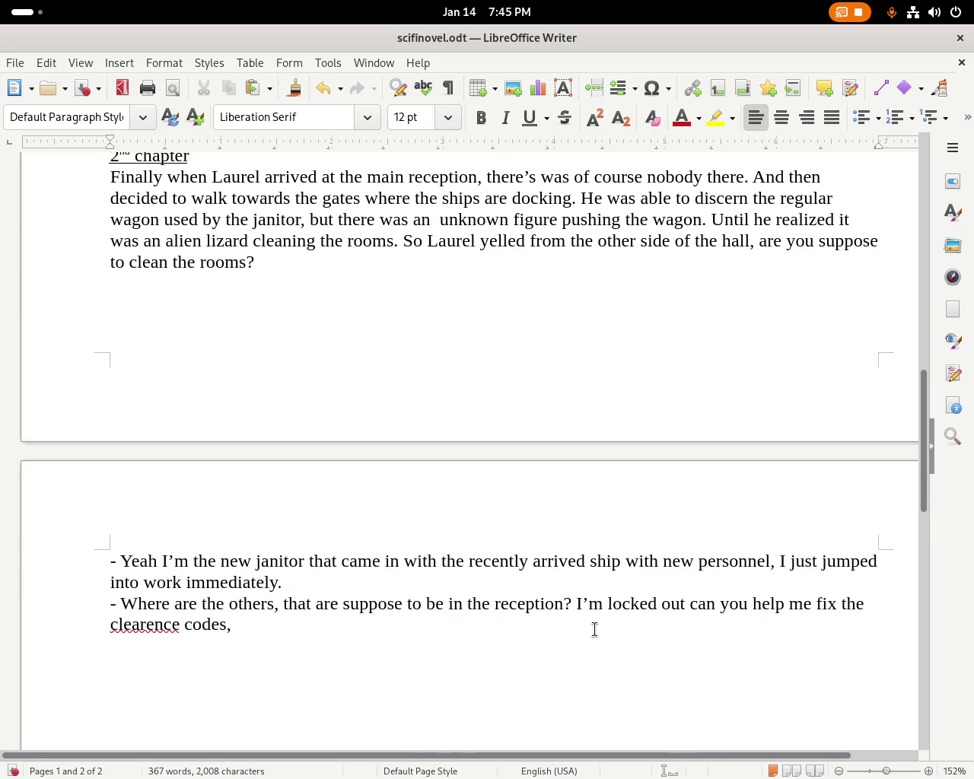
{"action": "right_click", "coordinate": [146, 623]}
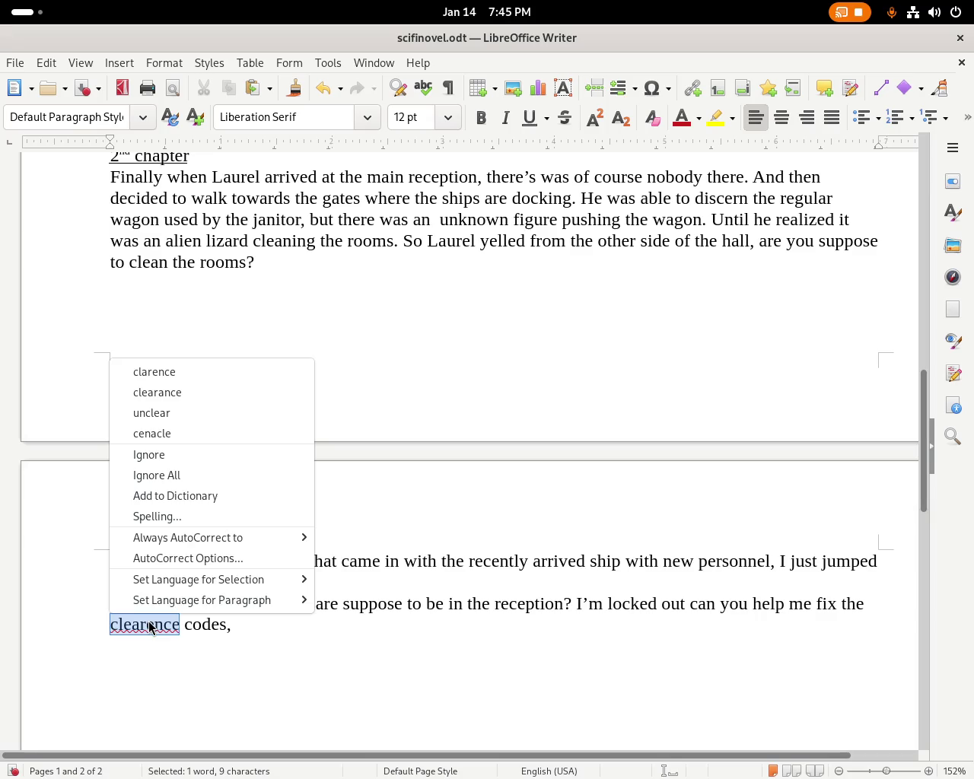
{"action": "left_click", "coordinate": [256, 392]}
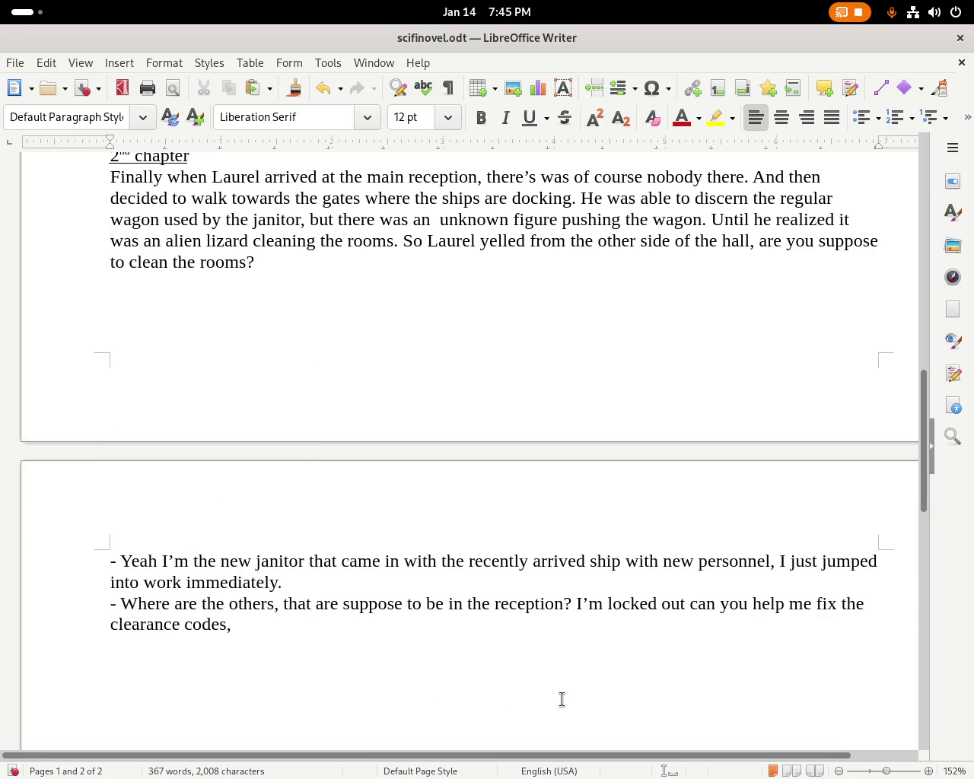
Finish the plea with 'he must of mixed up my access card.'.
{"action": "left_click", "coordinate": [263, 633]}
{"action": "type", "text": "he must of miex"}
{"action": "key", "text": "BackSpace"}
{"action": "key", "text": "BackSpace"}
{"action": "type", "text": "xed up my"}
{"action": "type", "text": " accede"}
{"action": "key", "text": "BackSpace"}
{"action": "key", "text": "BackSpace"}
{"action": "type", "text": "ss card."}
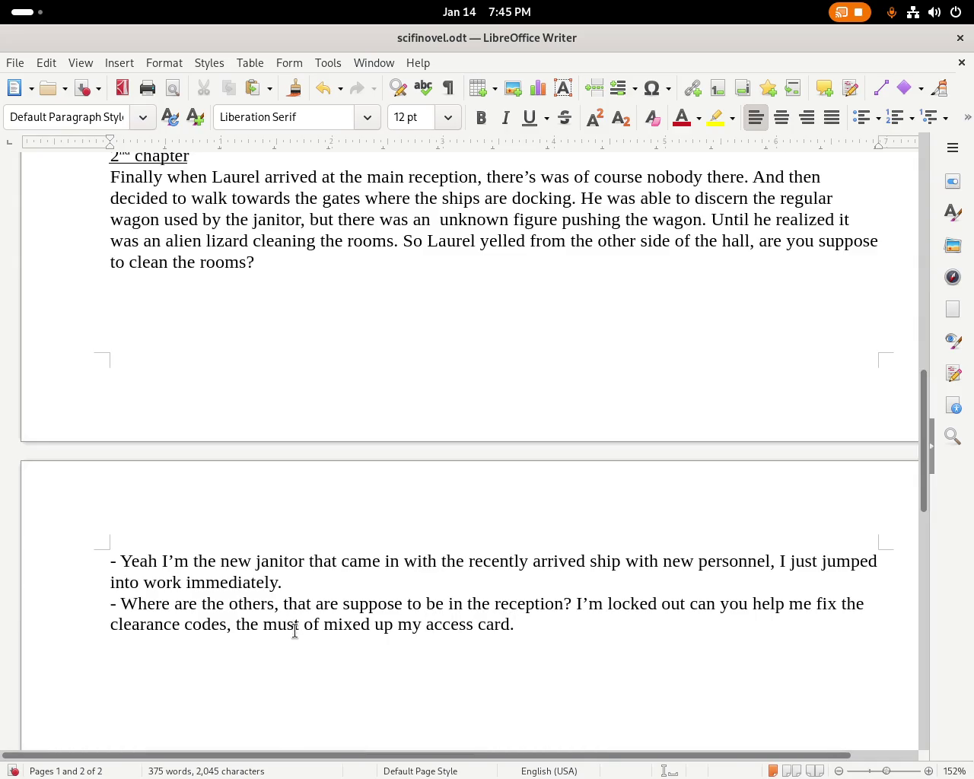
{"action": "key", "text": "super"}
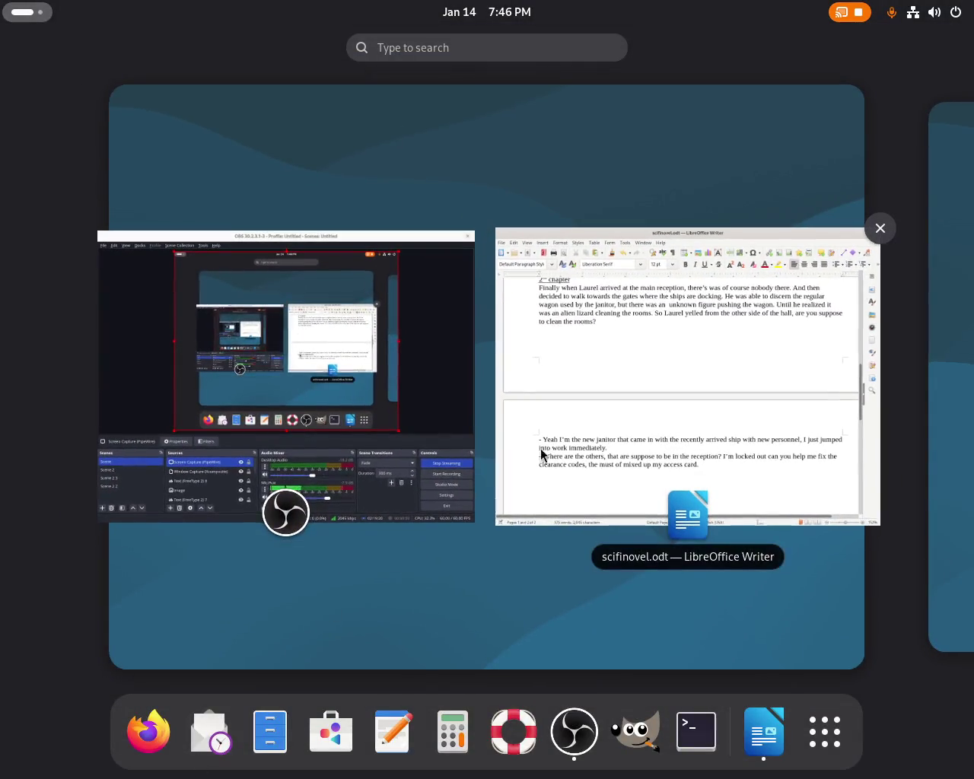
Back in the novel, add a line after the poem so chapter 2 starts on page two.
{"action": "left_click", "coordinate": [600, 457]}
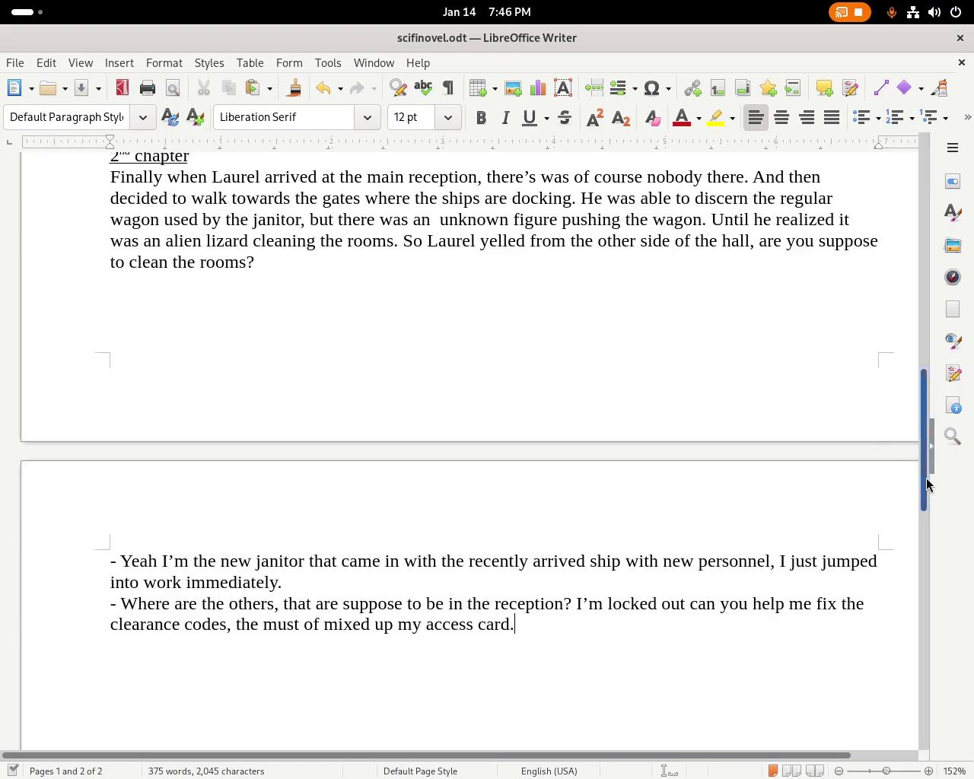
{"action": "mouse_move", "coordinate": [927, 484]}
{"action": "left_mouse_down"}
{"action": "mouse_move", "coordinate": [950, 191]}
{"action": "mouse_move", "coordinate": [927, 442]}
{"action": "mouse_move", "coordinate": [927, 428]}
{"action": "left_mouse_up"}
{"action": "left_click", "coordinate": [202, 350]}
{"action": "key", "text": "Return"}
{"action": "key", "text": "Return"}
{"action": "key", "text": "Return"}
{"action": "key", "text": "Return"}
{"action": "key", "text": "Return"}
{"action": "key", "text": "Return"}
{"action": "key", "text": "Return"}
{"action": "key", "text": "Return"}
{"action": "key", "text": "Return"}
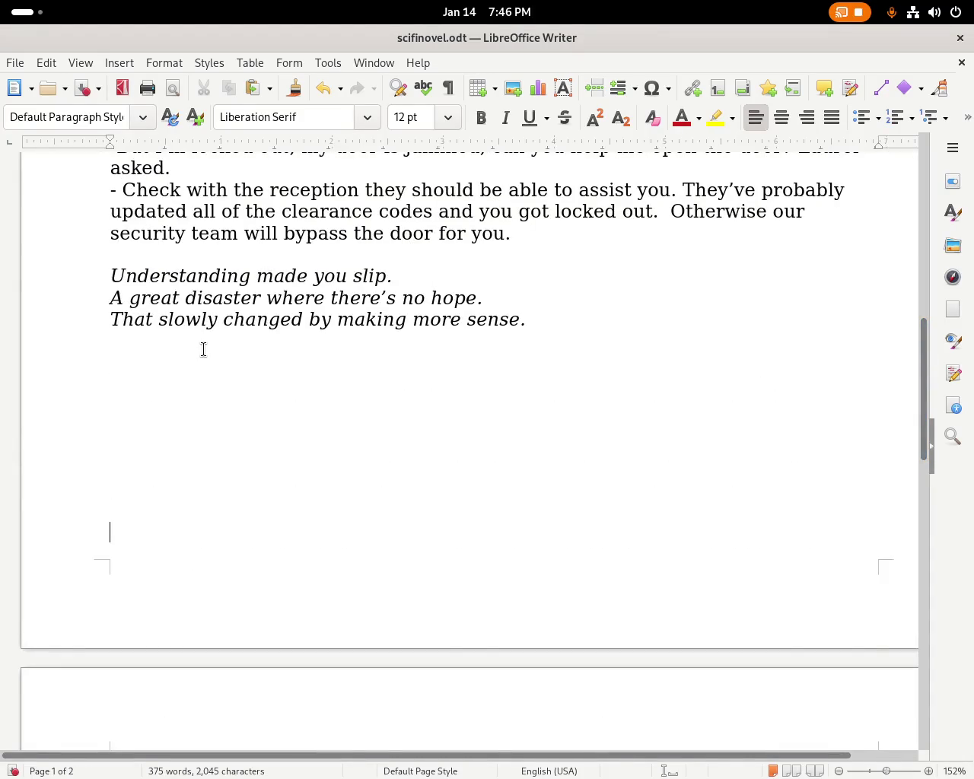
Bring the scifinovel.odt Writer window back to the front.
{"action": "left_click_drag", "start_coordinate": [929, 370], "coordinate": [924, 500]}
{"action": "key", "text": "super"}
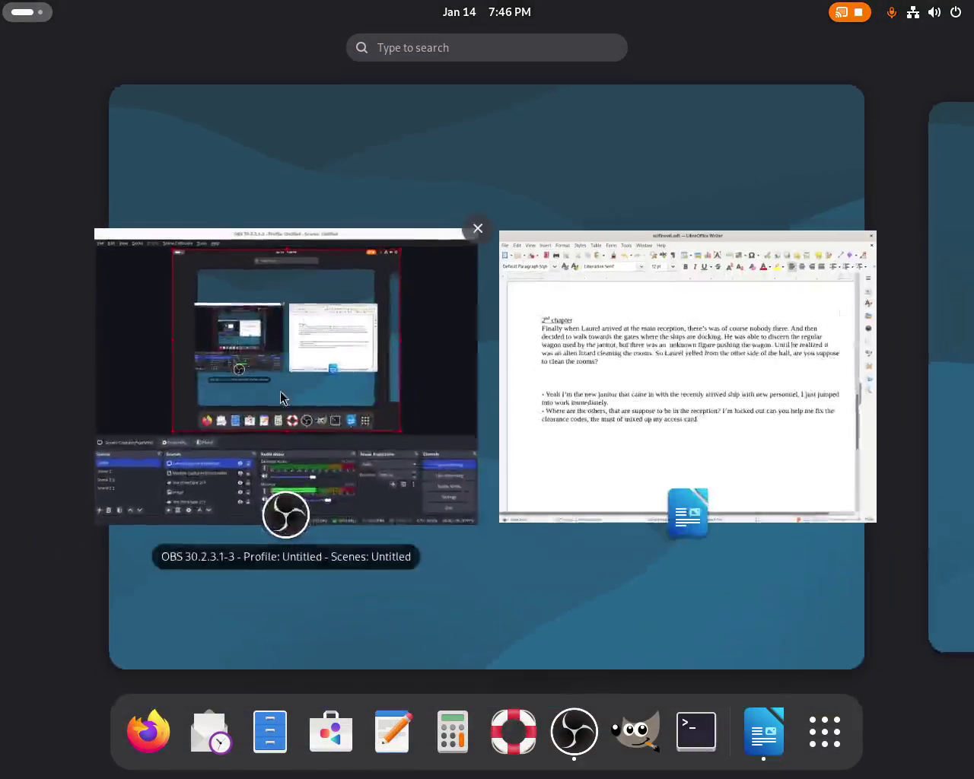
{"action": "left_click", "coordinate": [678, 376]}
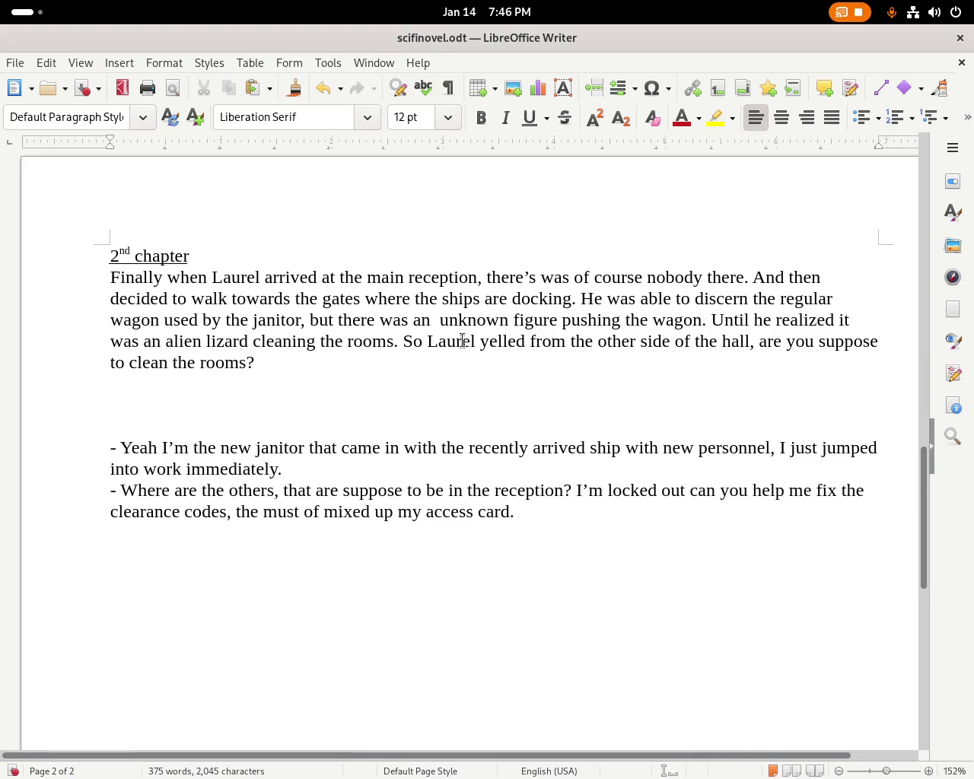
Move the lizard question onto its own line beginning '-Are', dropping the comma after 'hall'.
{"action": "left_click", "coordinate": [760, 344]}
{"action": "type", "text": "-"}
{"action": "key", "text": "BackSpace"}
{"action": "type", "text": "A"}
{"action": "key", "text": "Left"}
{"action": "key", "text": "Left"}
{"action": "key", "text": "Left"}
{"action": "key", "text": "BackSpace"}
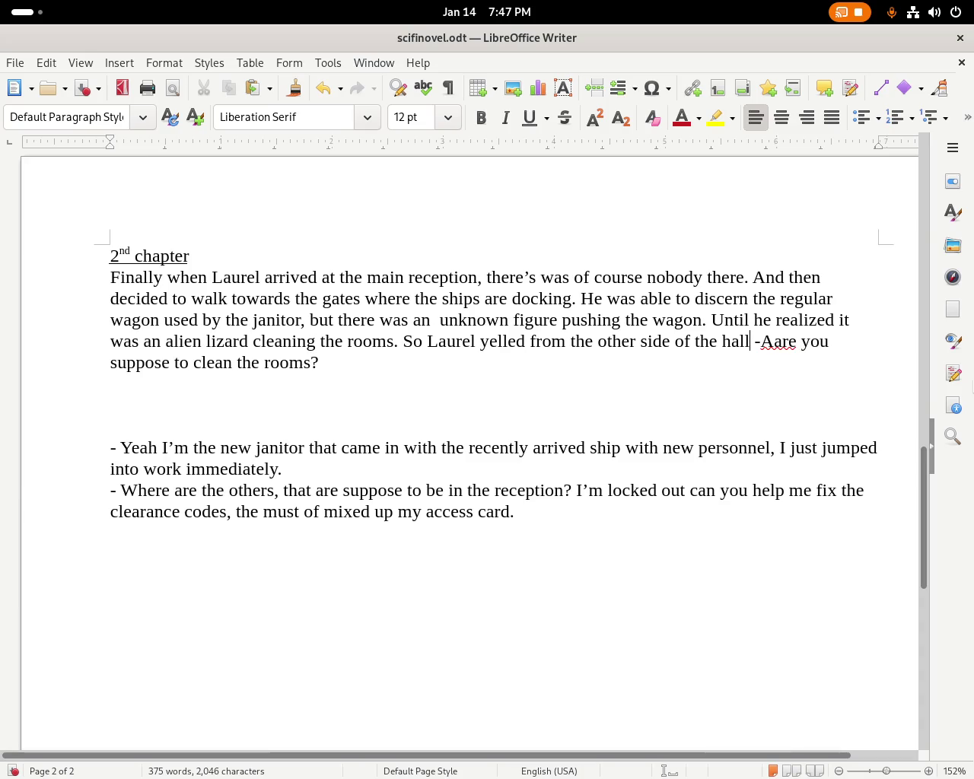
{"action": "key", "text": "Return"}
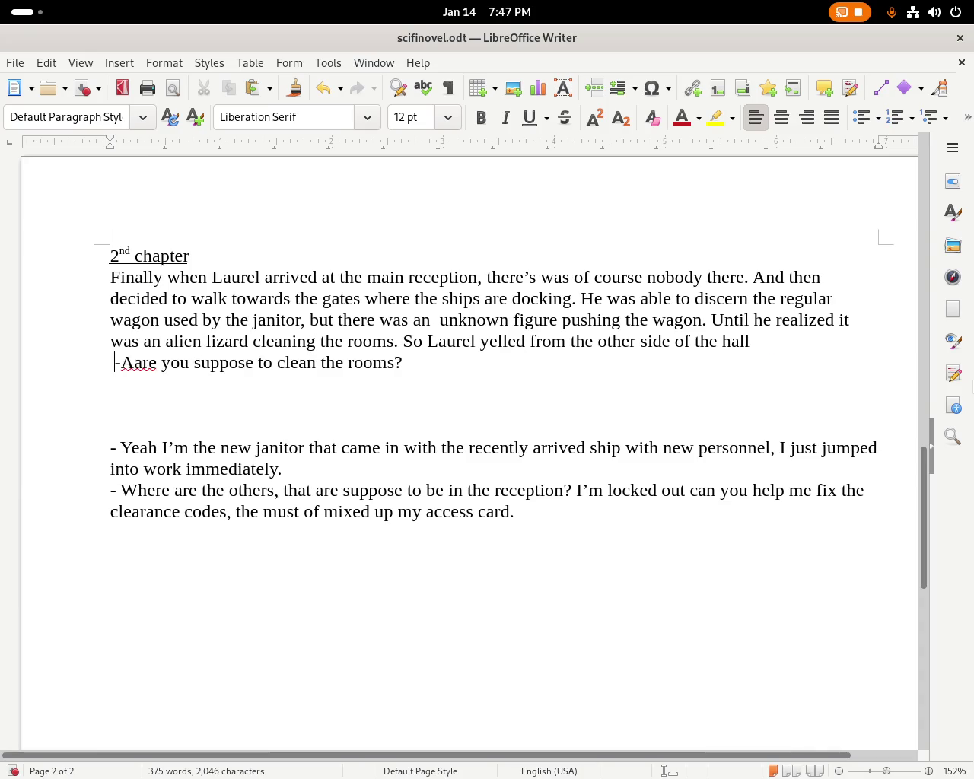
{"action": "key", "text": "Right"}
{"action": "key", "text": "Delete"}
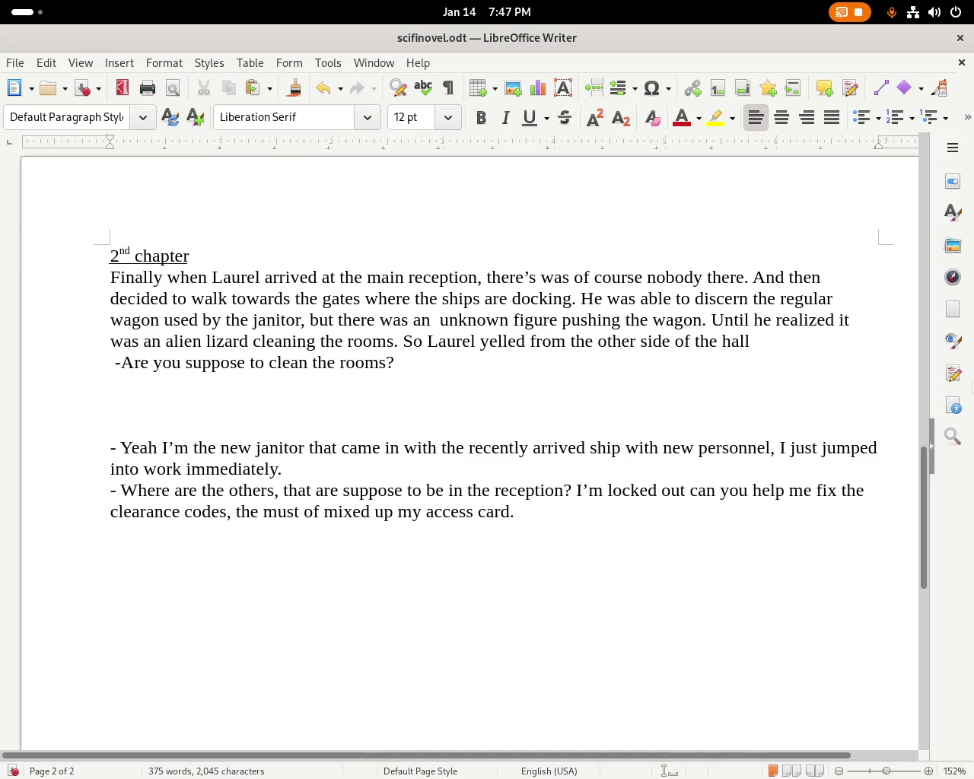
End the narration with 'hall.' and delete the blank lines before the janitor's reply.
{"action": "left_click", "coordinate": [845, 358]}
{"action": "left_click", "coordinate": [822, 349]}
{"action": "left_click", "coordinate": [241, 385]}
{"action": "key", "text": "Delete"}
{"action": "key", "text": "Delete"}
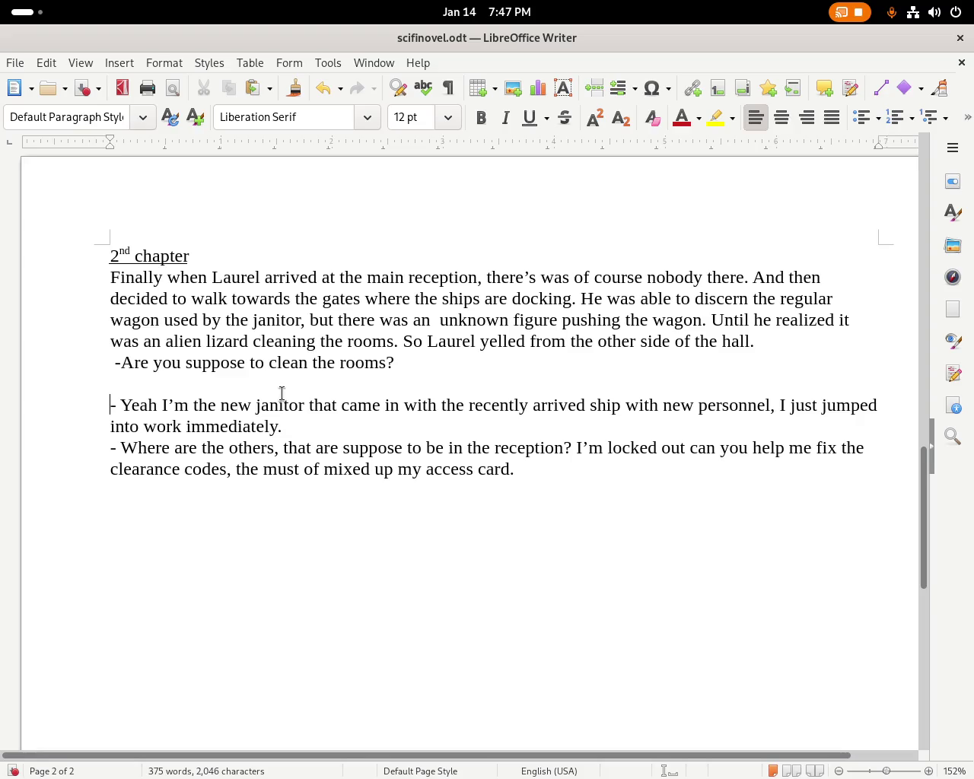
Rephrase the arrived-ship wording to 'that recently arrived together with the other'.
{"action": "left_click_drag", "start_coordinate": [314, 404], "coordinate": [622, 409]}
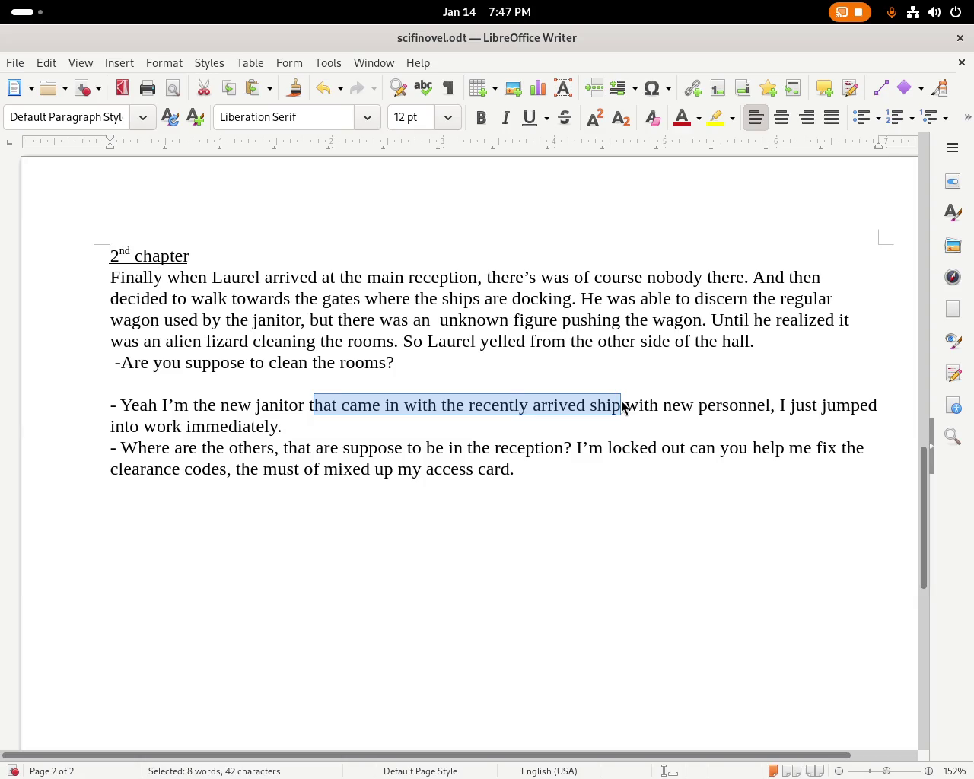
{"action": "key", "text": "BackSpace"}
{"action": "type", "text": "hat recently arrived"}
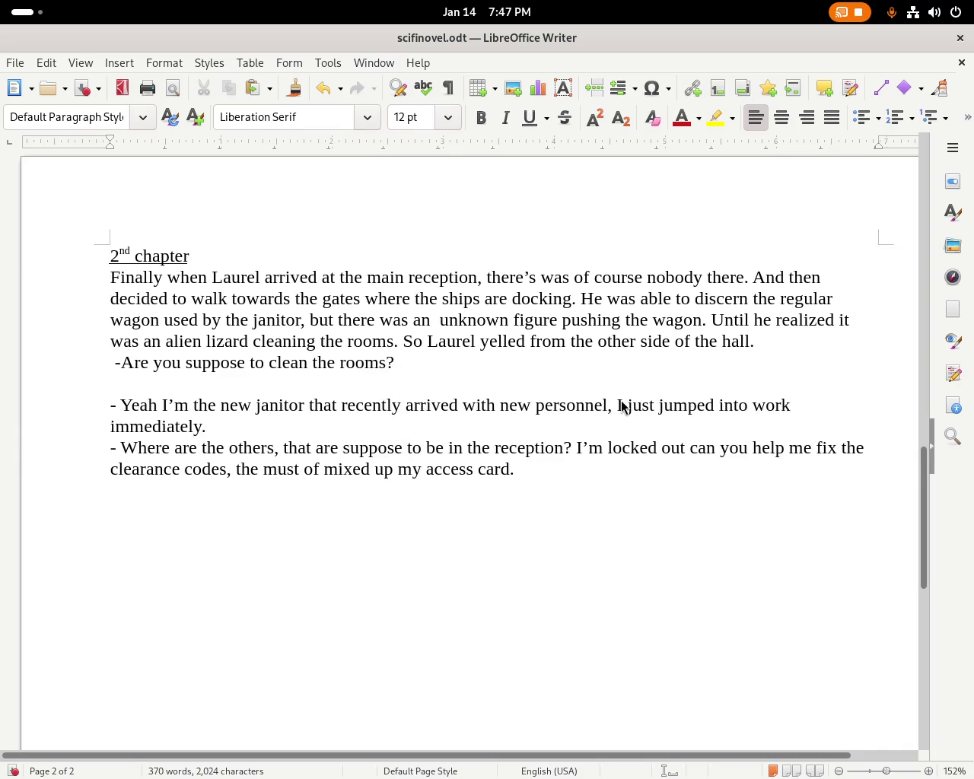
{"action": "key", "text": "Delete"}
{"action": "key", "text": "Delete"}
{"action": "key", "text": "Delete"}
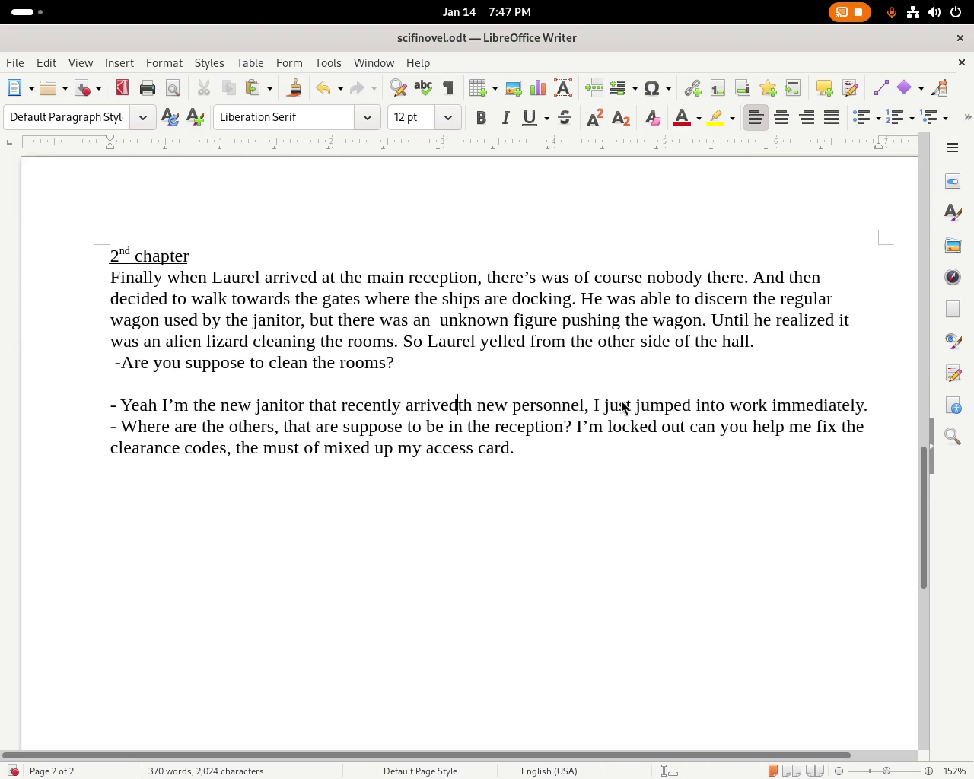
{"action": "type", "text": "as"}
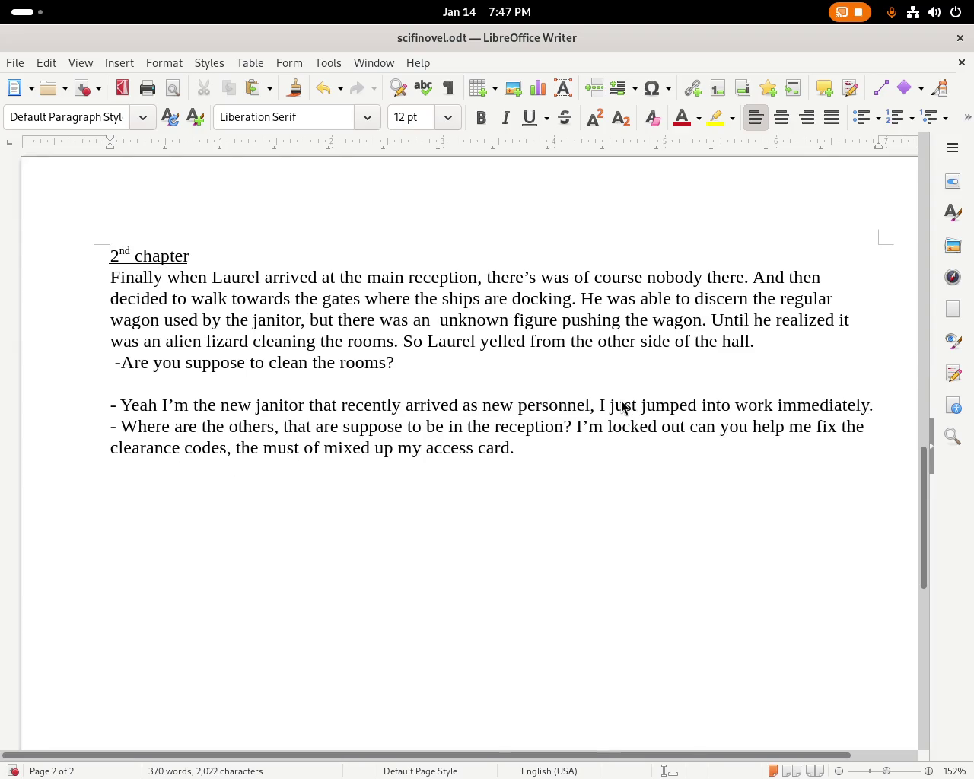
{"action": "key", "text": "BackSpace"}
{"action": "key", "text": "BackSpace"}
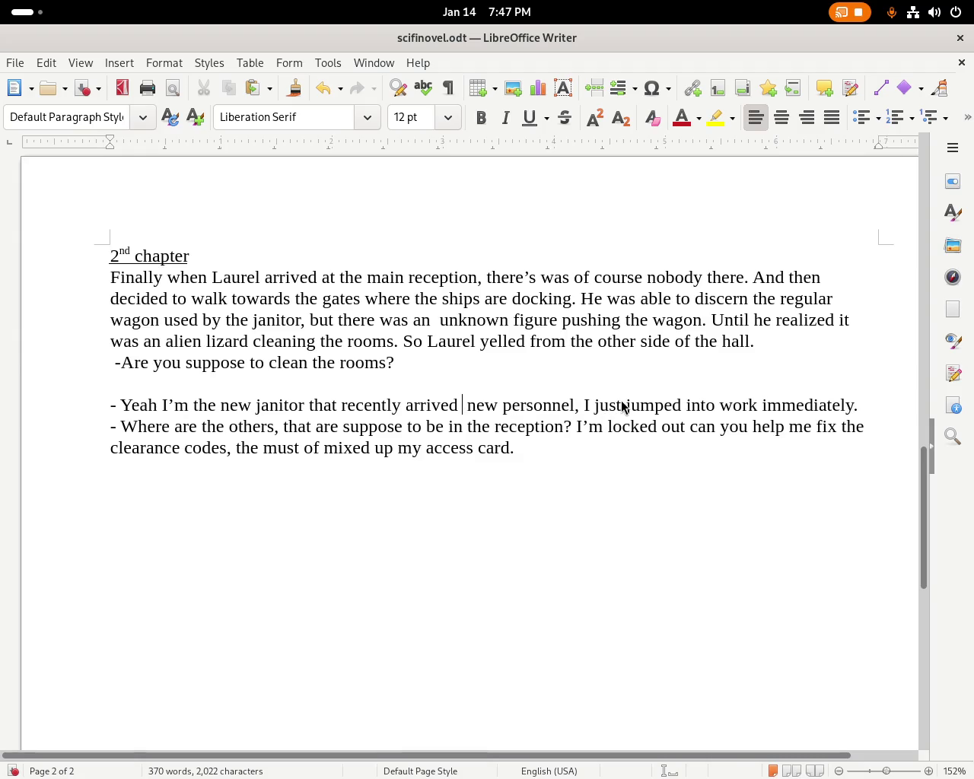
{"action": "type", "text": "together with "}
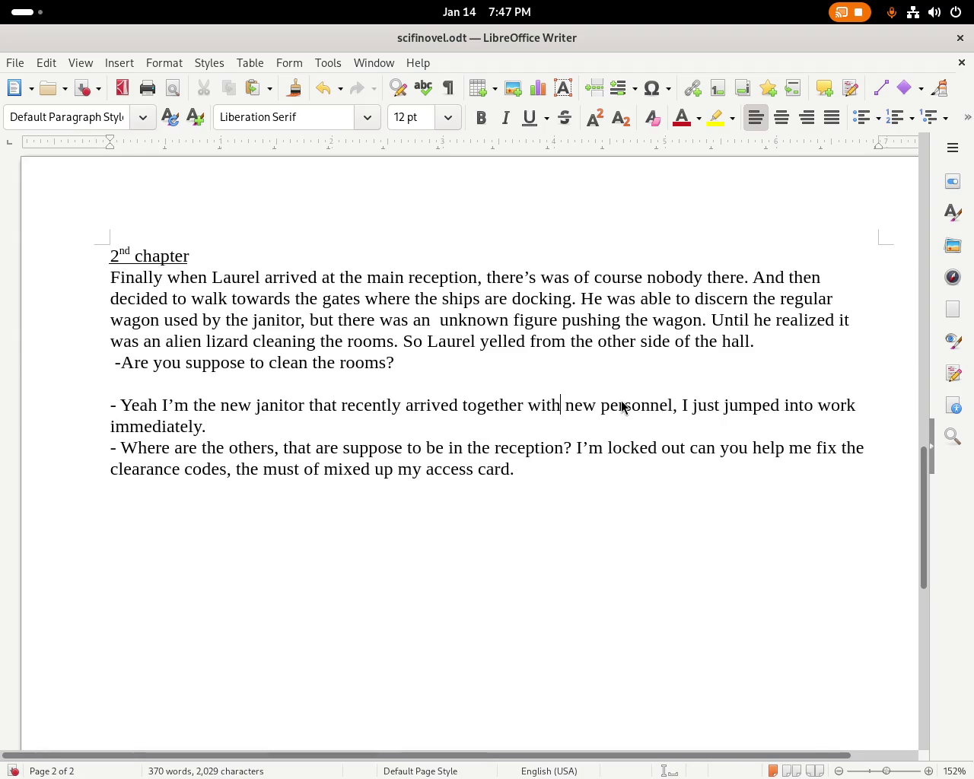
{"action": "type", "text": "the"}
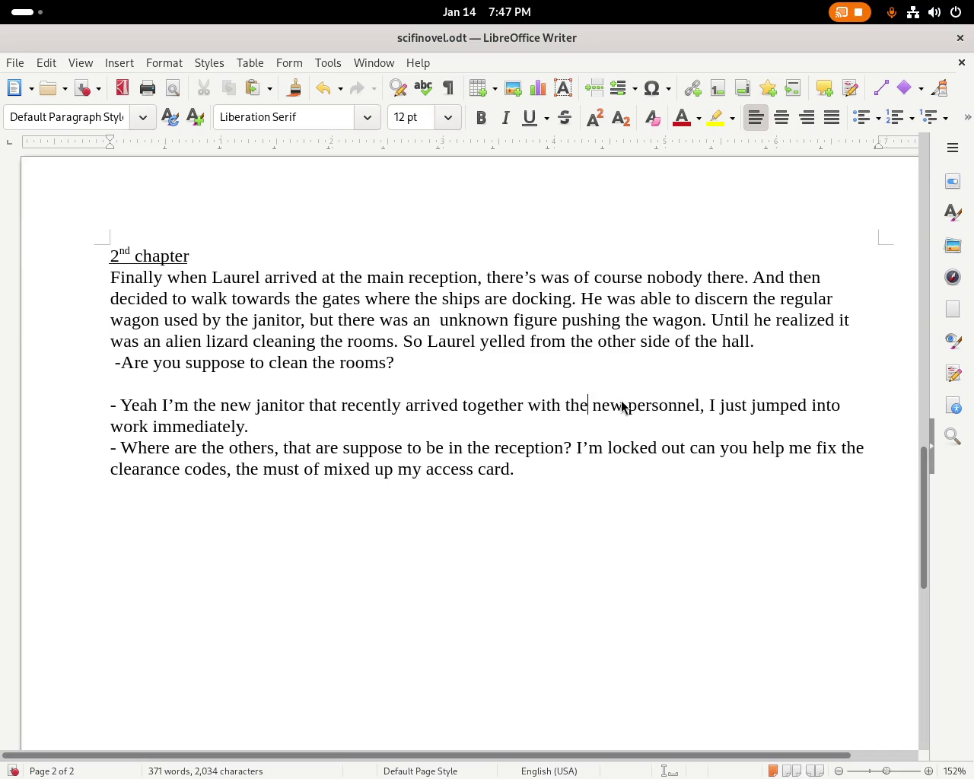
{"action": "type", "text": " other"}
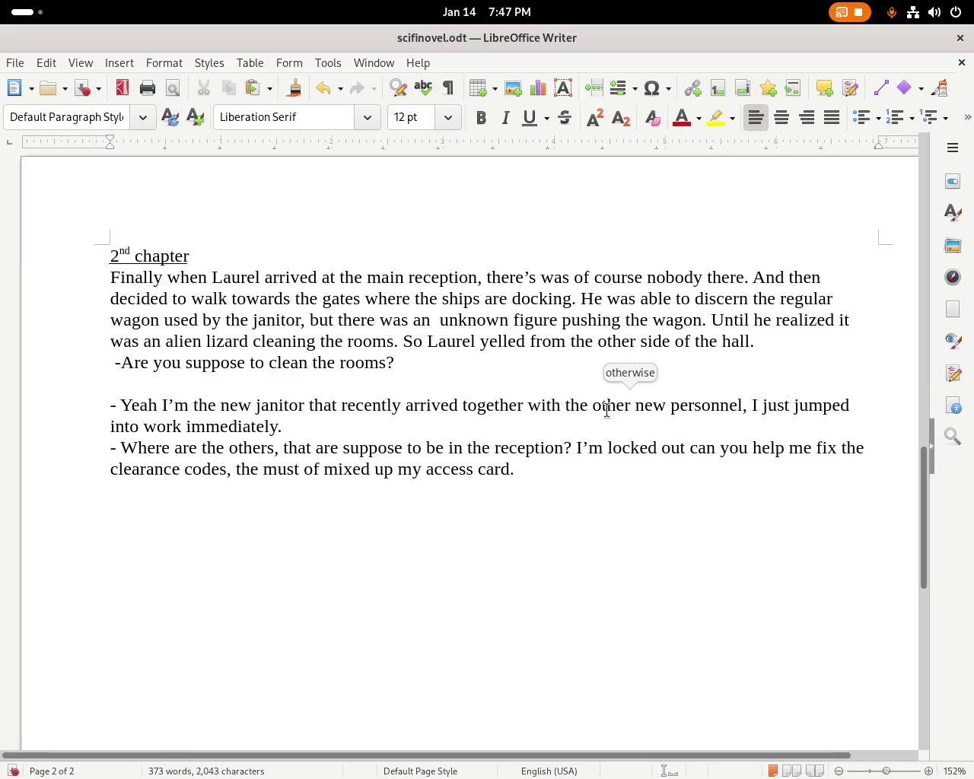
Make the question start 'So where' and say 'aren't they' instead of 'that are'.
{"action": "left_click", "coordinate": [123, 450]}
{"action": "type", "text": "So"}
{"action": "key", "text": "Delete"}
{"action": "type", "text": "w"}
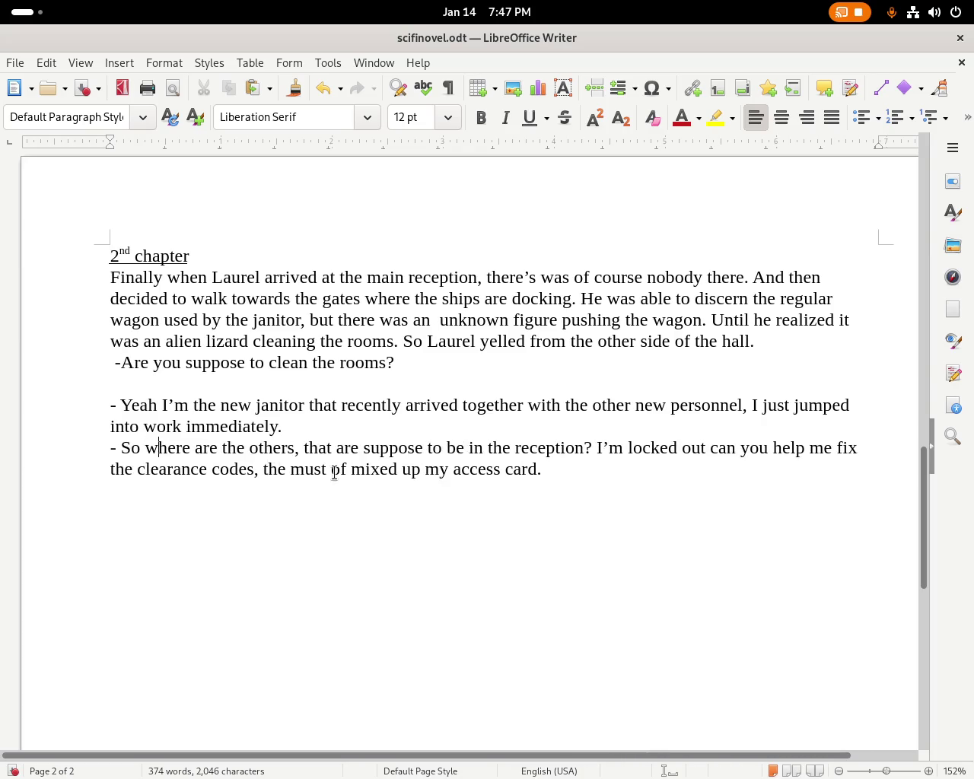
{"action": "double_click", "coordinate": [319, 451]}
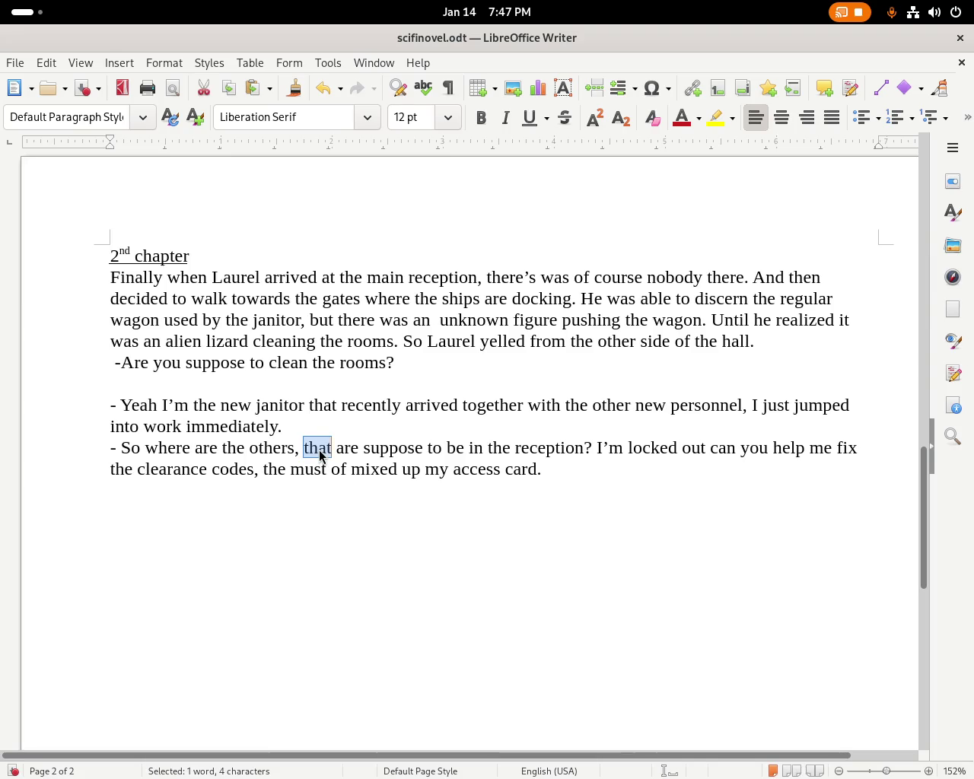
{"action": "type", "text": "aren't they"}
{"action": "key", "text": "Delete"}
{"action": "key", "text": "Delete"}
{"action": "key", "text": "Delete"}
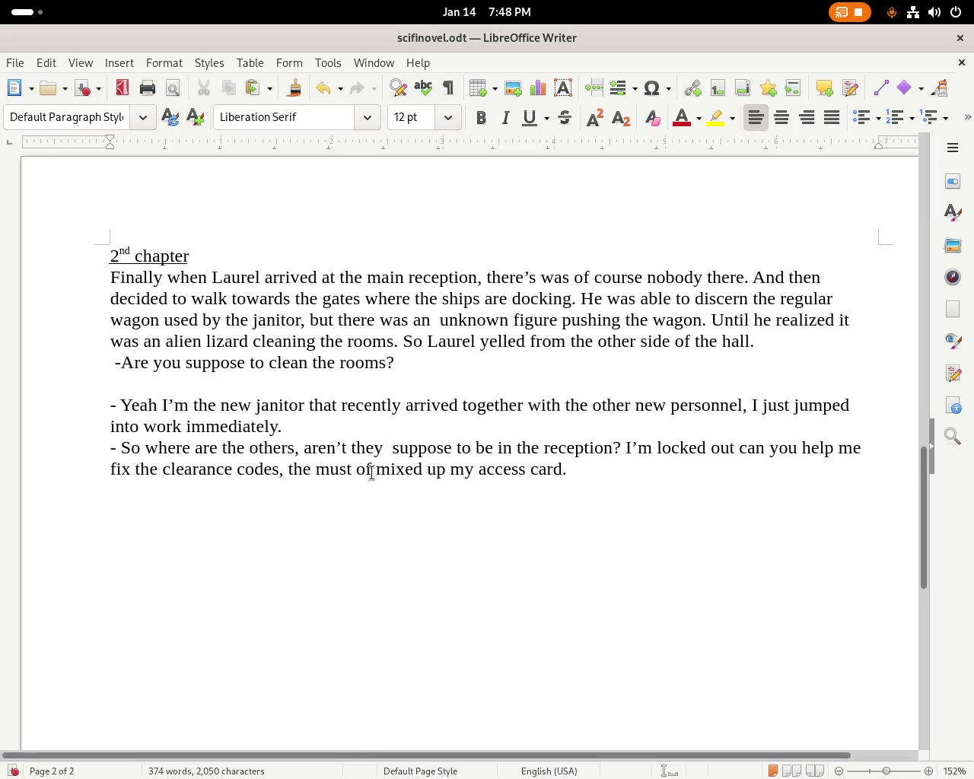
Move the clearance-codes clause after 'access card' as 'with the clearance codes'.
{"action": "left_click_drag", "start_coordinate": [283, 470], "coordinate": [735, 450]}
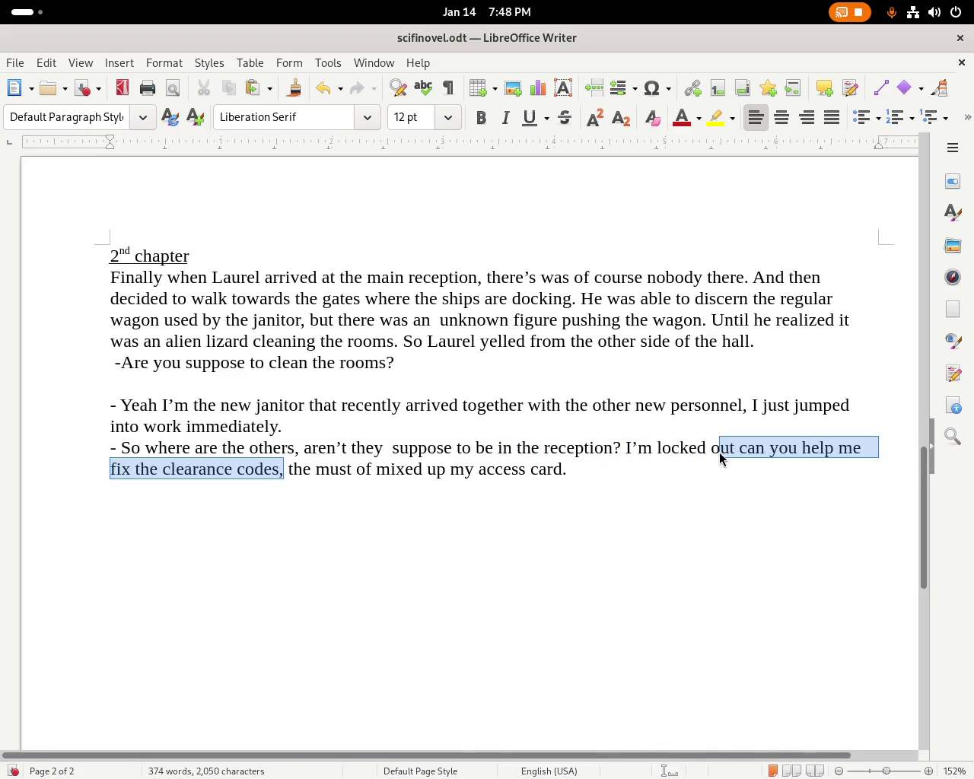
{"action": "key", "text": "Delete"}
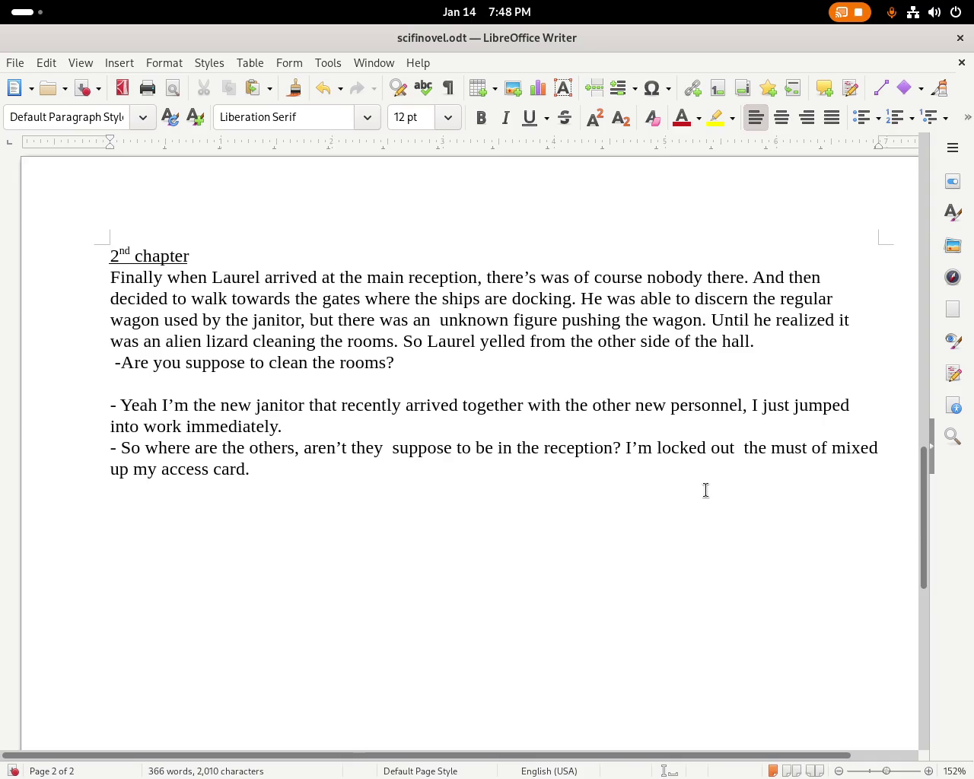
{"action": "key", "text": "BackSpace"}
{"action": "type", "text": ","}
{"action": "left_click", "coordinate": [247, 470]}
{"action": "type", "text": "with the clearance codes"}
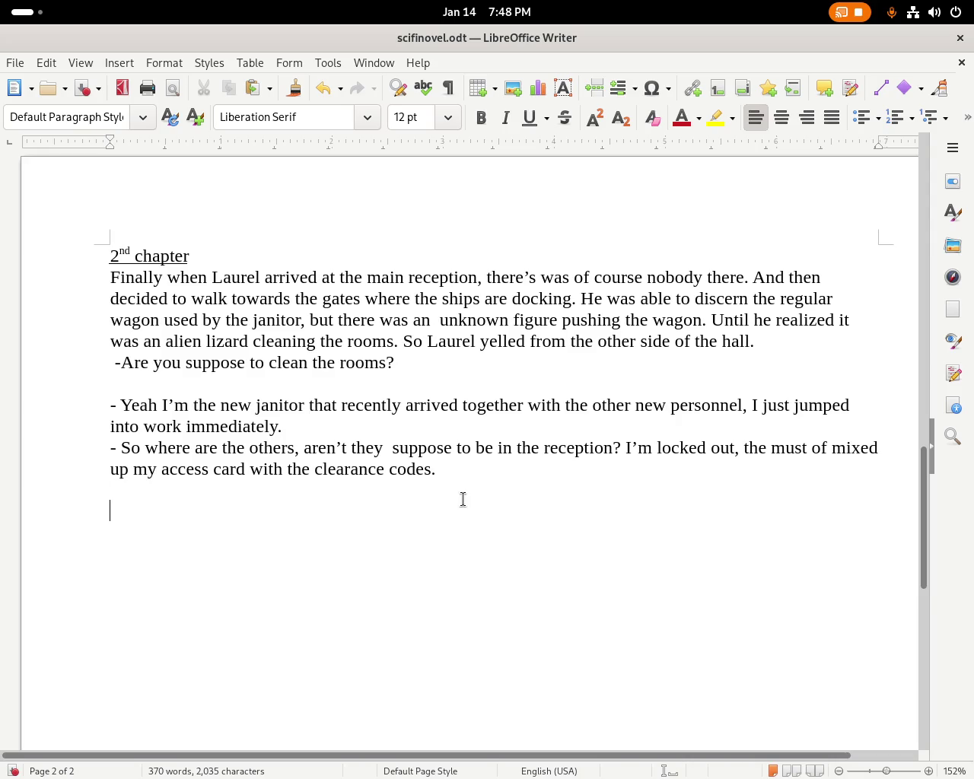
Begin a new reply line reading 'No there are no ne…'.
{"action": "type", "text": "-Th"}
{"action": "key", "text": "BackSpace"}
{"action": "key", "text": "BackSpace"}
{"action": "type", "text": "No there are no ne"}
Complete the reply: '…new personell that are suppose to work in the reception.'.
{"action": "key", "text": "BackSpace"}
{"action": "type", "text": "ew personell t"}
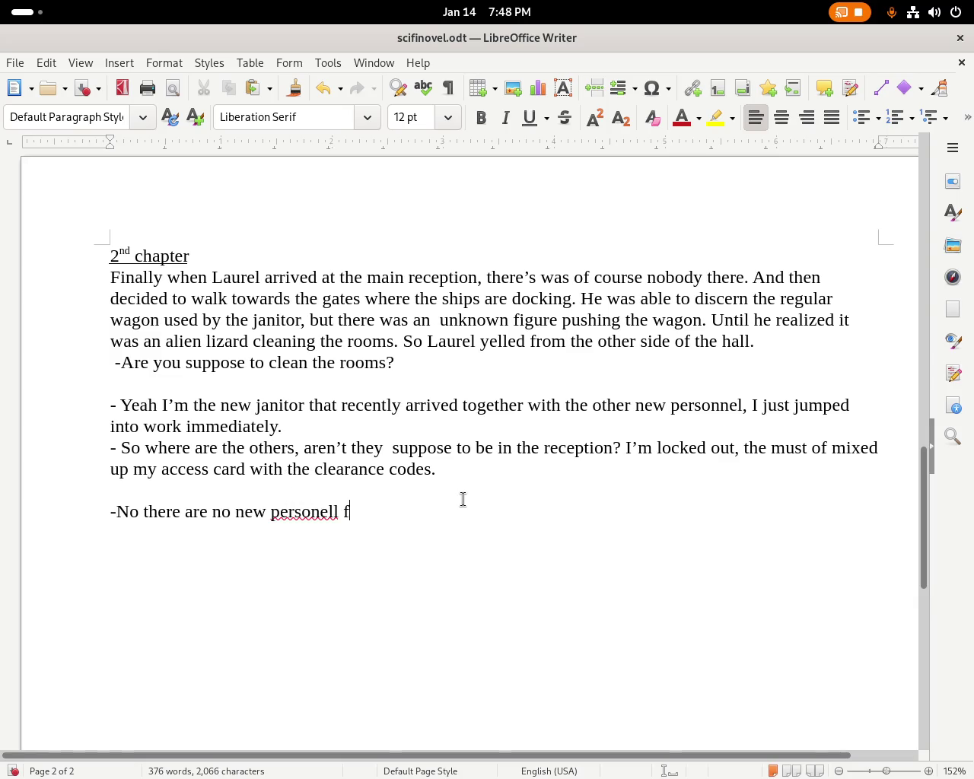
{"action": "type", "text": "hat awre"}
{"action": "key", "text": "BackSpace"}
{"action": "key", "text": "BackSpace"}
{"action": "key", "text": "BackSpace"}
{"action": "type", "text": "re suopose"}
{"action": "key", "text": "BackSpace"}
{"action": "key", "text": "BackSpace"}
{"action": "key", "text": "BackSpace"}
{"action": "key", "text": "BackSpace"}
{"action": "key", "text": "BackSpace"}
{"action": "type", "text": "ppose to work "}
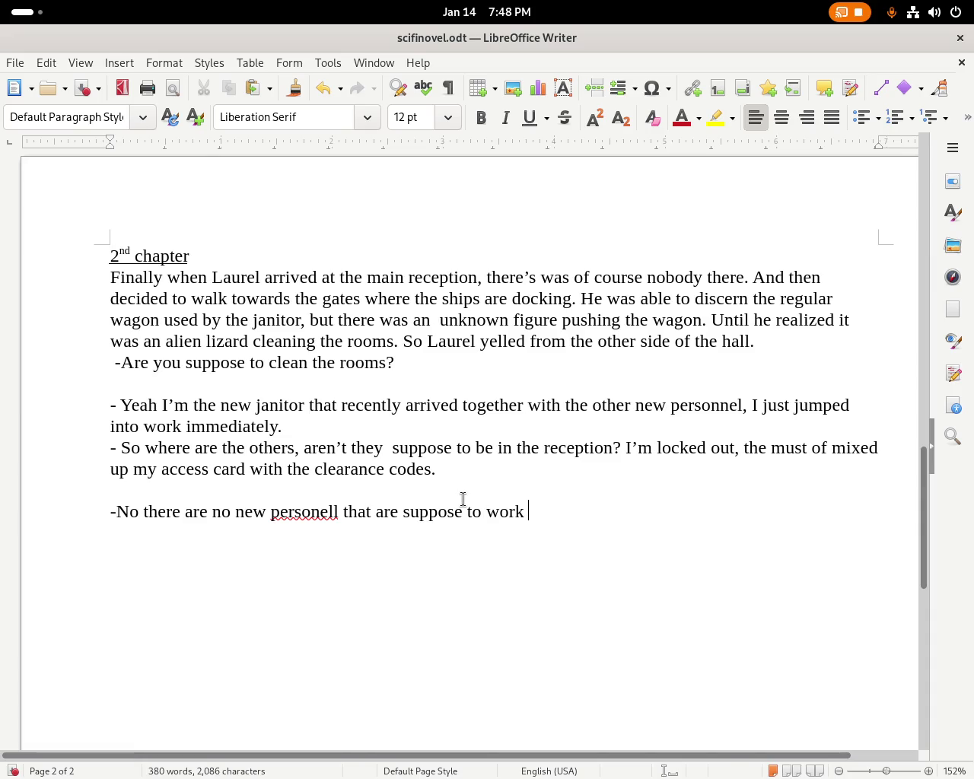
{"action": "type", "text": "in the reception."}
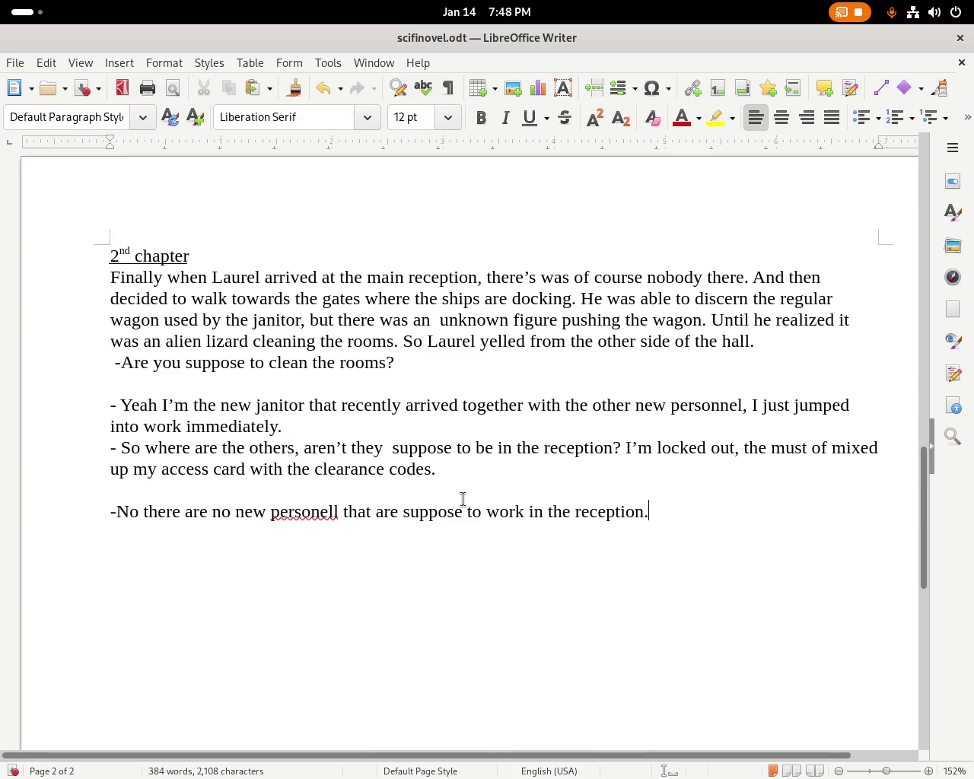
Keep 'are' in the reply and correct 'personell' to 'personnel'.
{"action": "double_click", "coordinate": [194, 512]}
{"action": "type", "text": "where"}
{"action": "key", "text": "BackSpace"}
{"action": "key", "text": "BackSpace"}
{"action": "key", "text": "BackSpace"}
{"action": "key", "text": "BackSpace"}
{"action": "key", "text": "BackSpace"}
{"action": "key", "text": "BackSpace"}
{"action": "type", "text": "are"}
{"action": "right_click", "coordinate": [320, 509]}
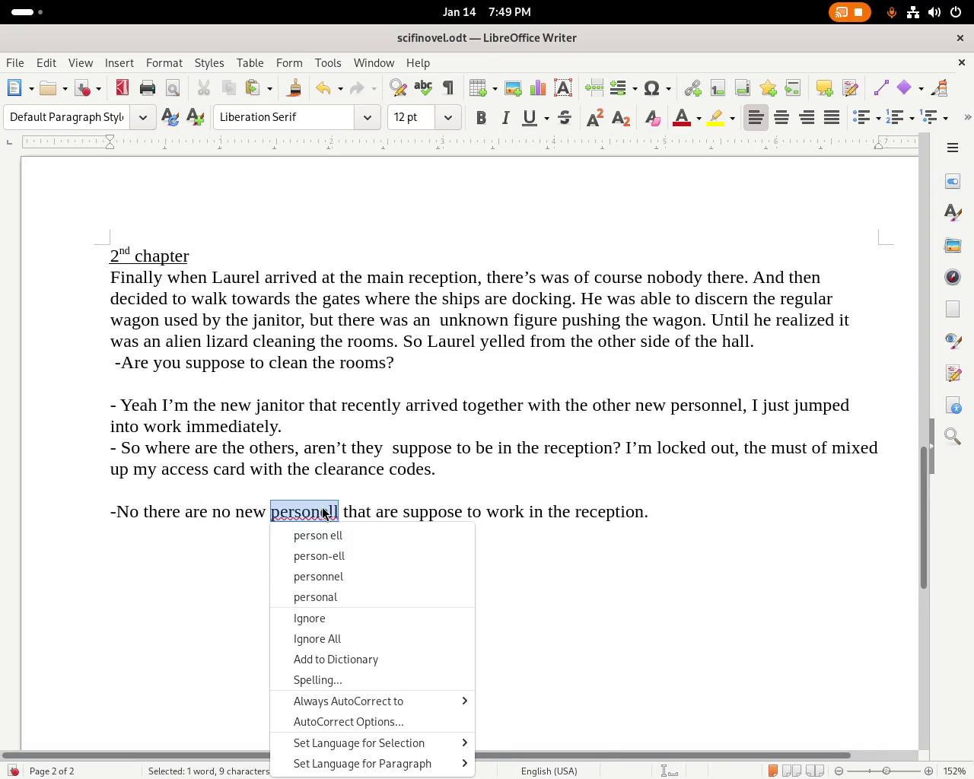
{"action": "left_click", "coordinate": [381, 577]}
{"action": "key", "text": "super"}
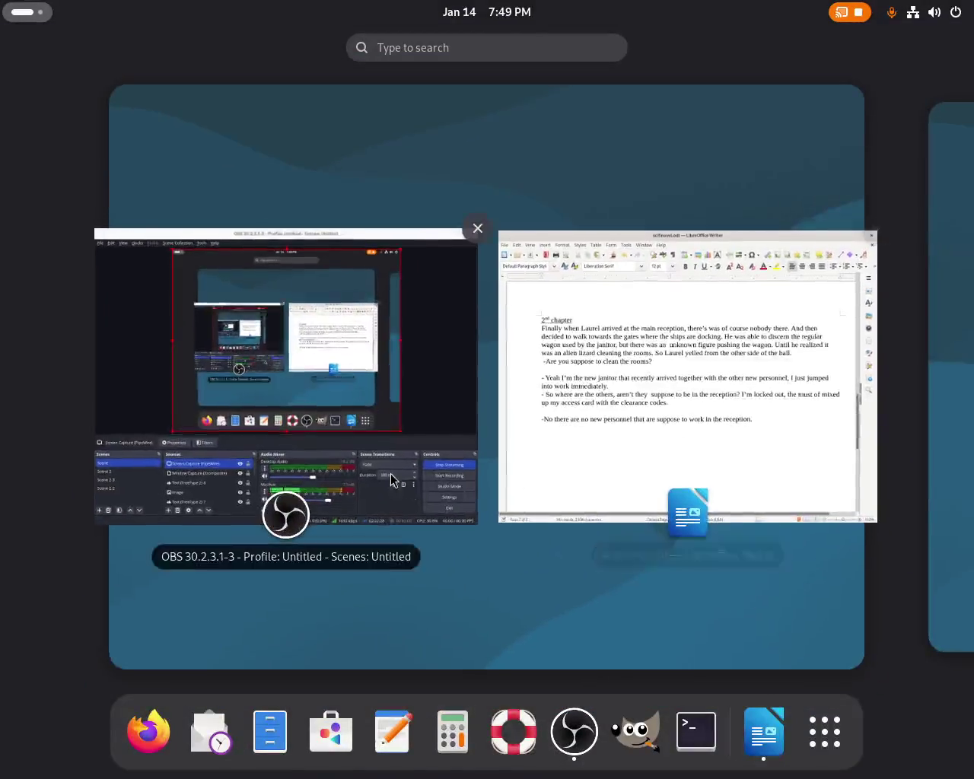
Restore the microphone volume in OBS Studio, then return to the novel in Writer.
{"action": "left_click", "coordinate": [390, 474]}
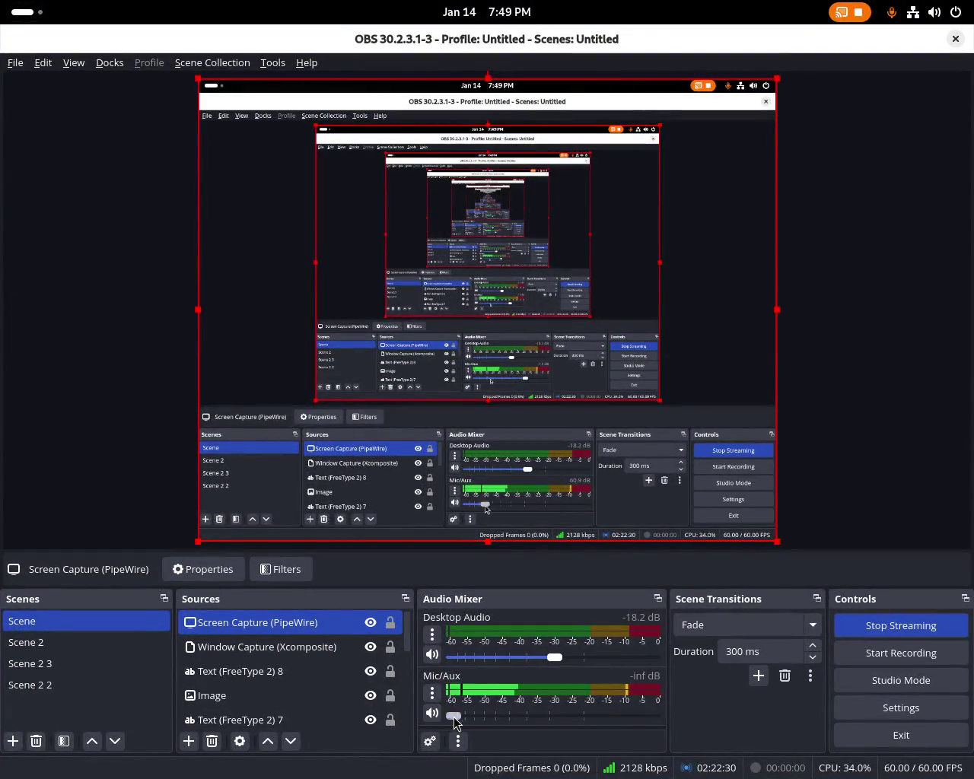
{"action": "key", "text": "super"}
{"action": "left_click", "coordinate": [652, 482]}
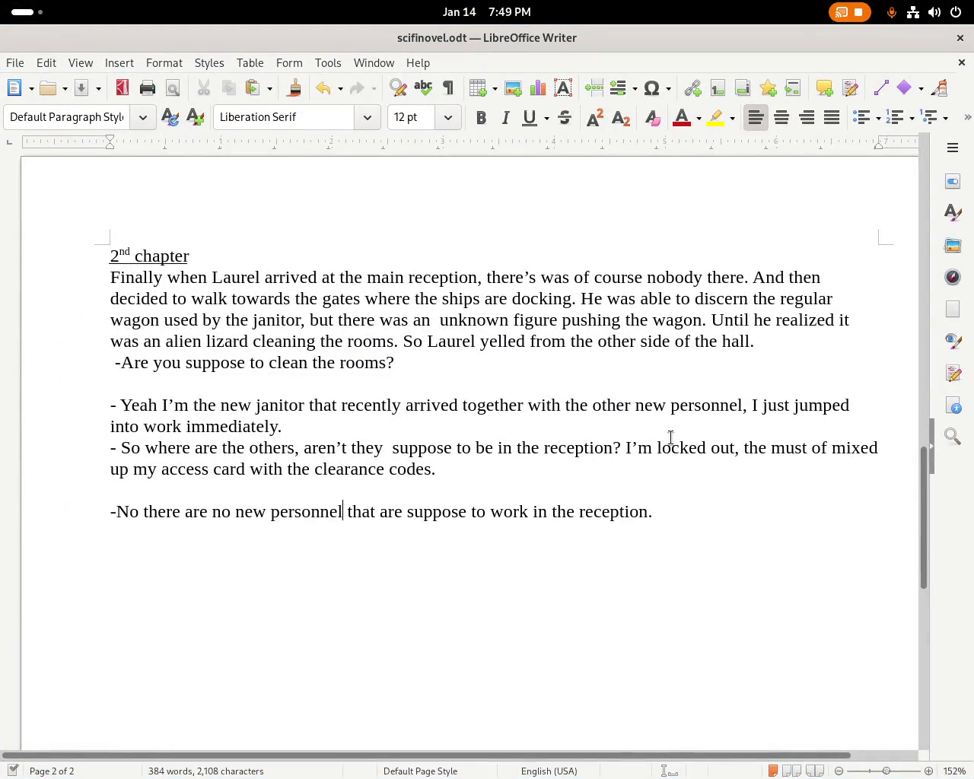
{"action": "key", "text": "super"}
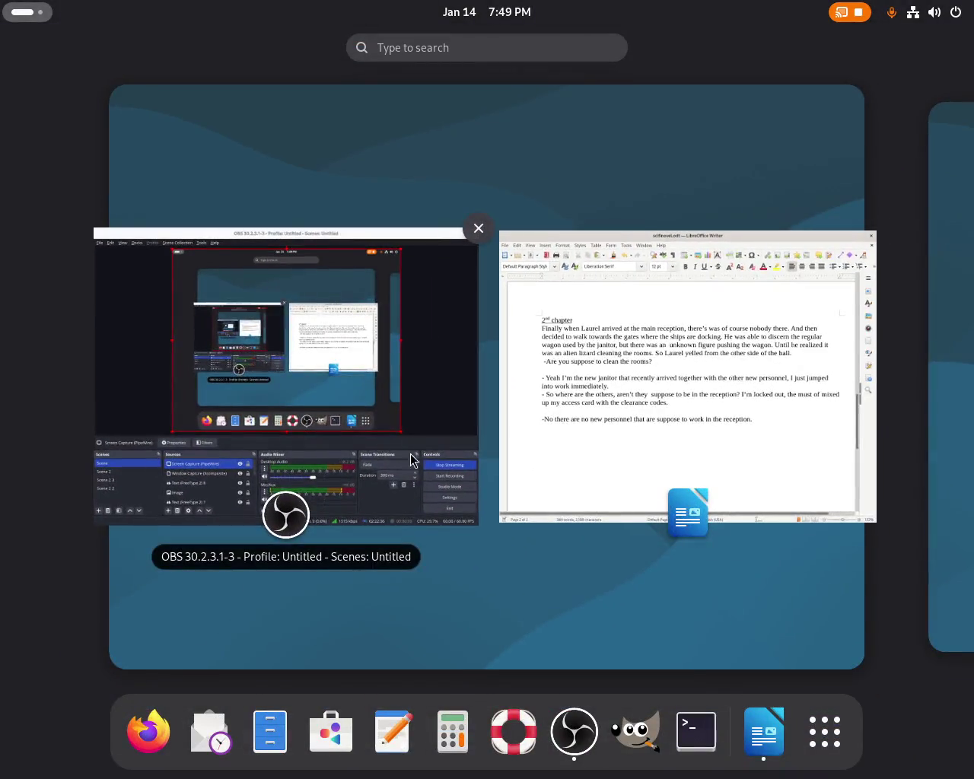
{"action": "left_click", "coordinate": [368, 466]}
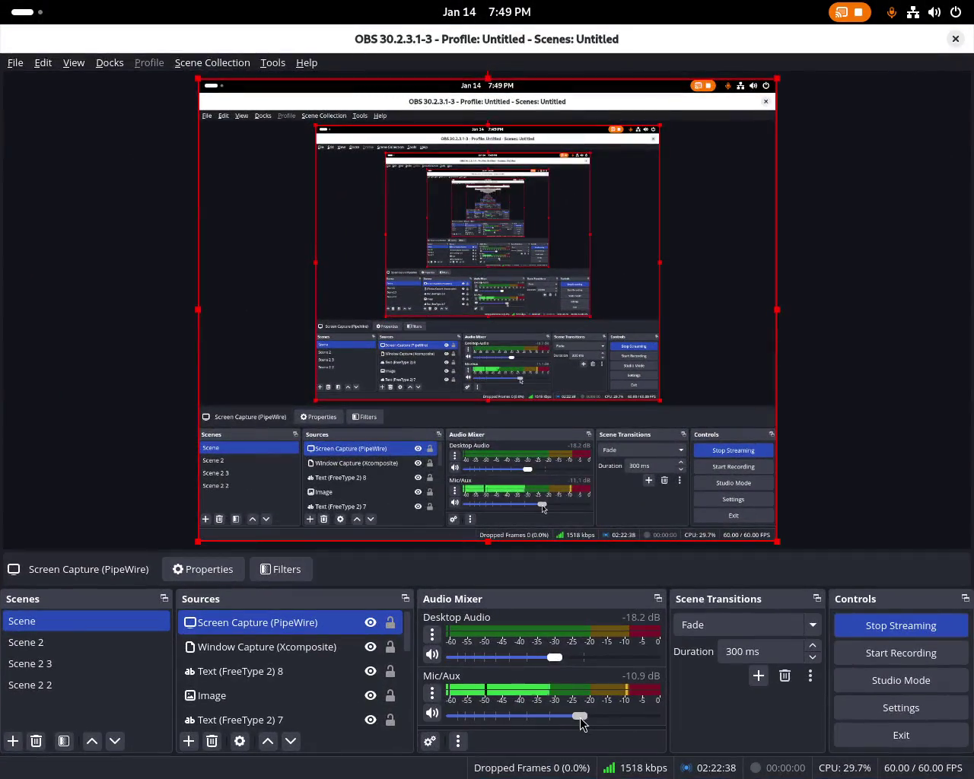
{"action": "key", "text": "super"}
{"action": "left_click", "coordinate": [696, 461]}
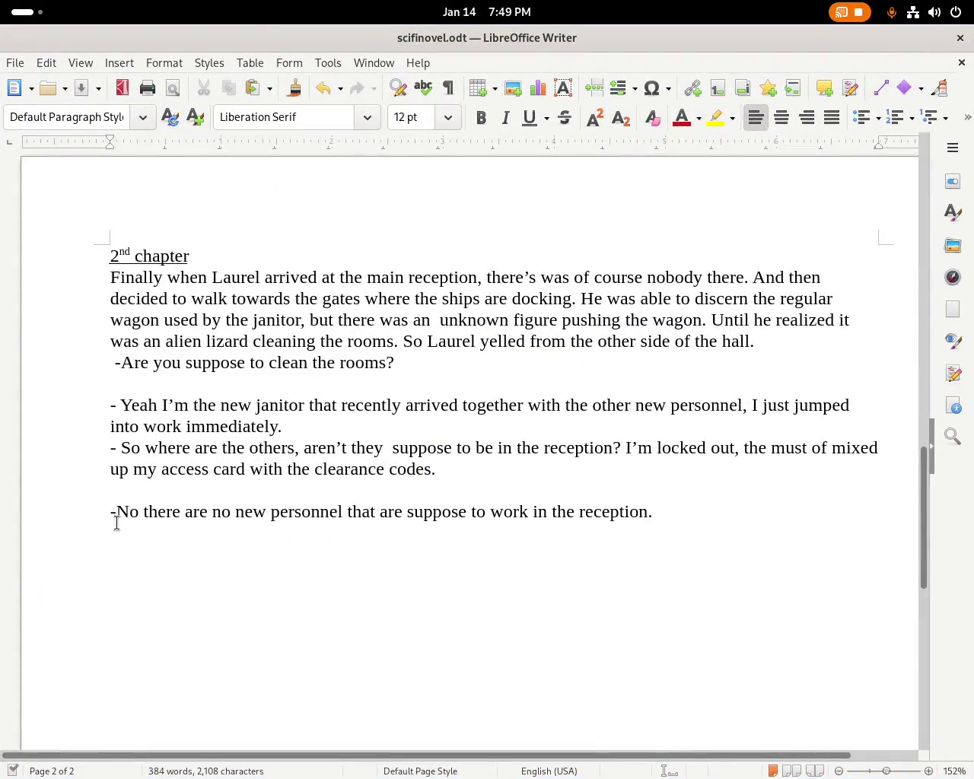
{"action": "double_click", "coordinate": [298, 518]}
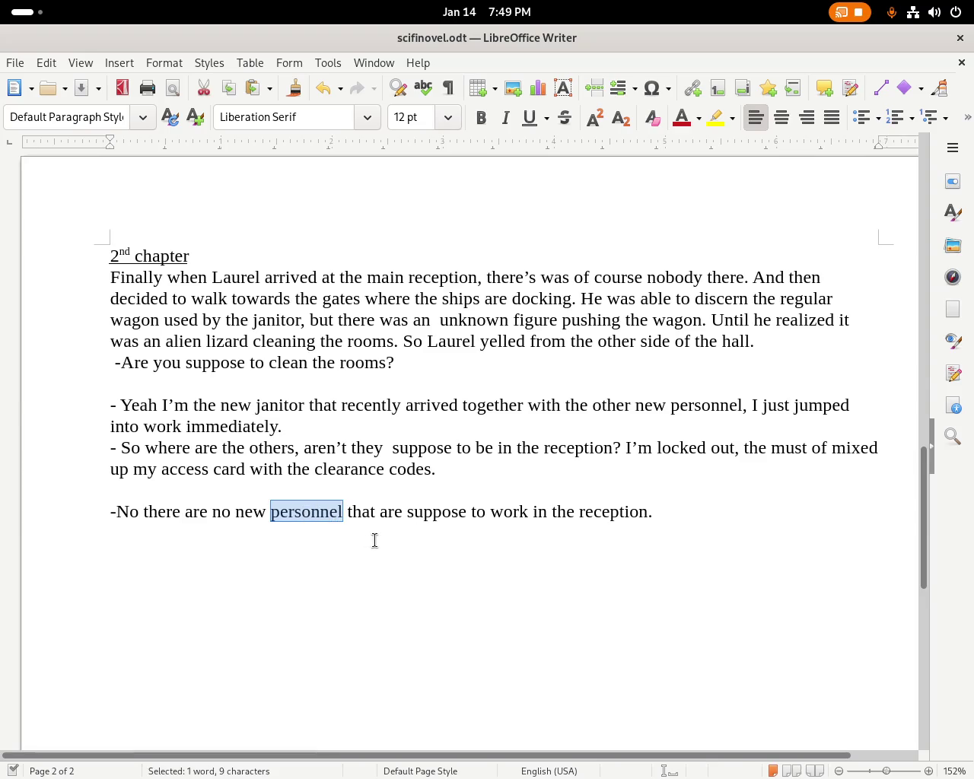
Change 'new personnel' to 'newly arrived' and remove the blank line above the reply.
{"action": "key", "text": "BackSpace"}
{"action": "key", "text": "BackSpace"}
{"action": "type", "text": "ly arrived"}
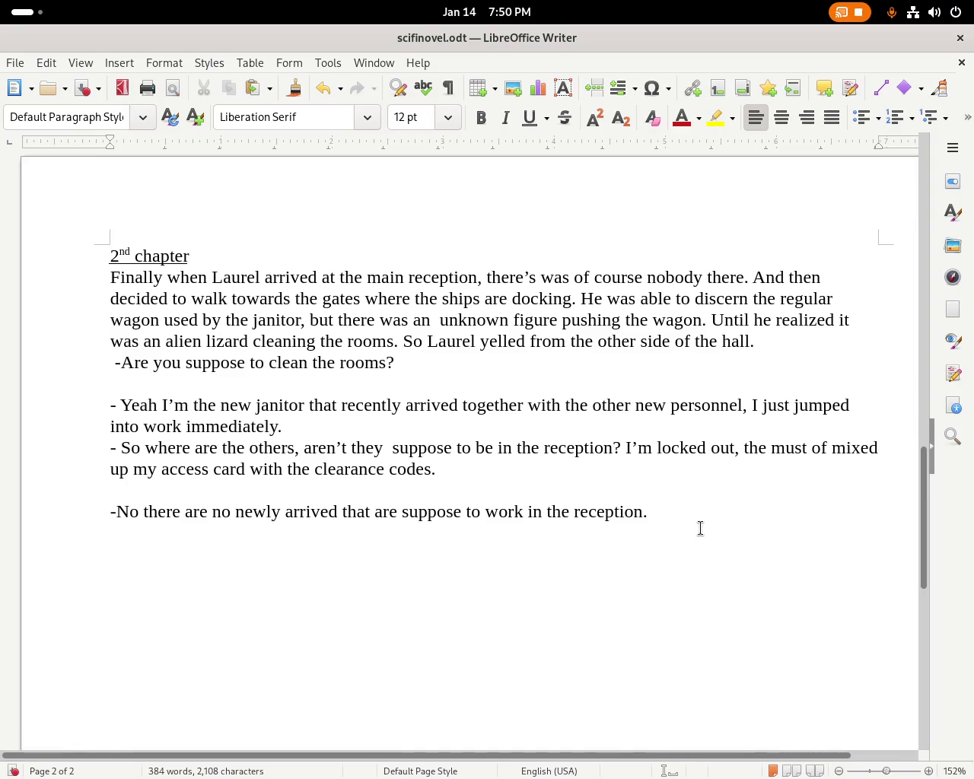
{"action": "left_click", "coordinate": [190, 495]}
{"action": "key", "text": "BackSpace"}
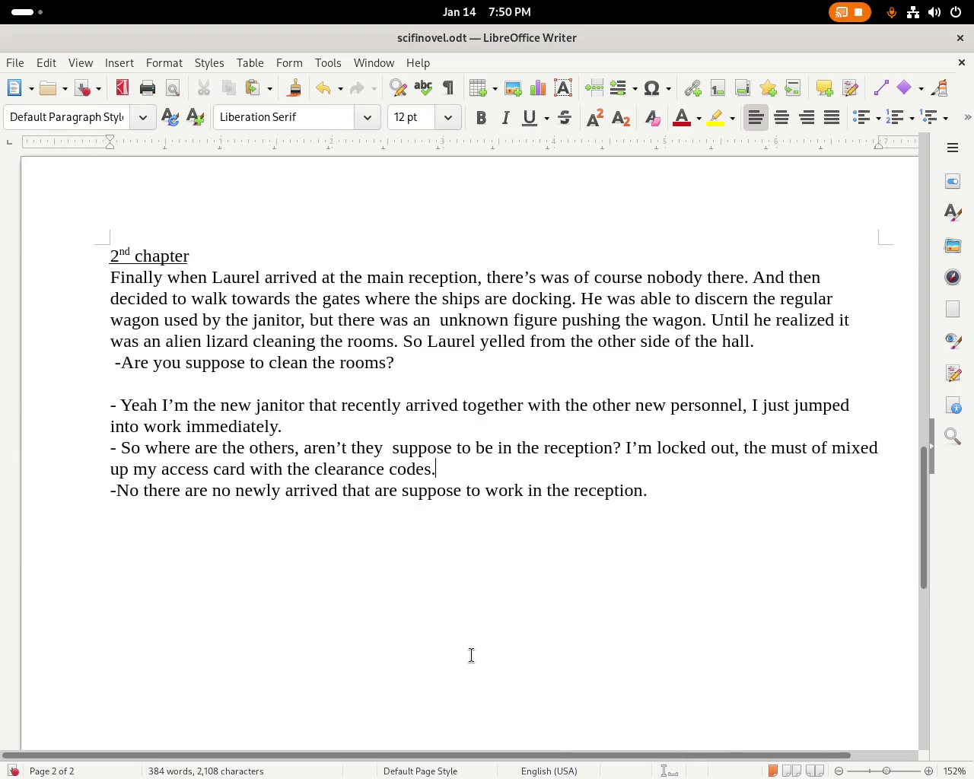
Remove the double space before 'suppose' and change 'the must of' to 'they must of'.
{"action": "left_click", "coordinate": [388, 451]}
{"action": "key", "text": "Delete"}
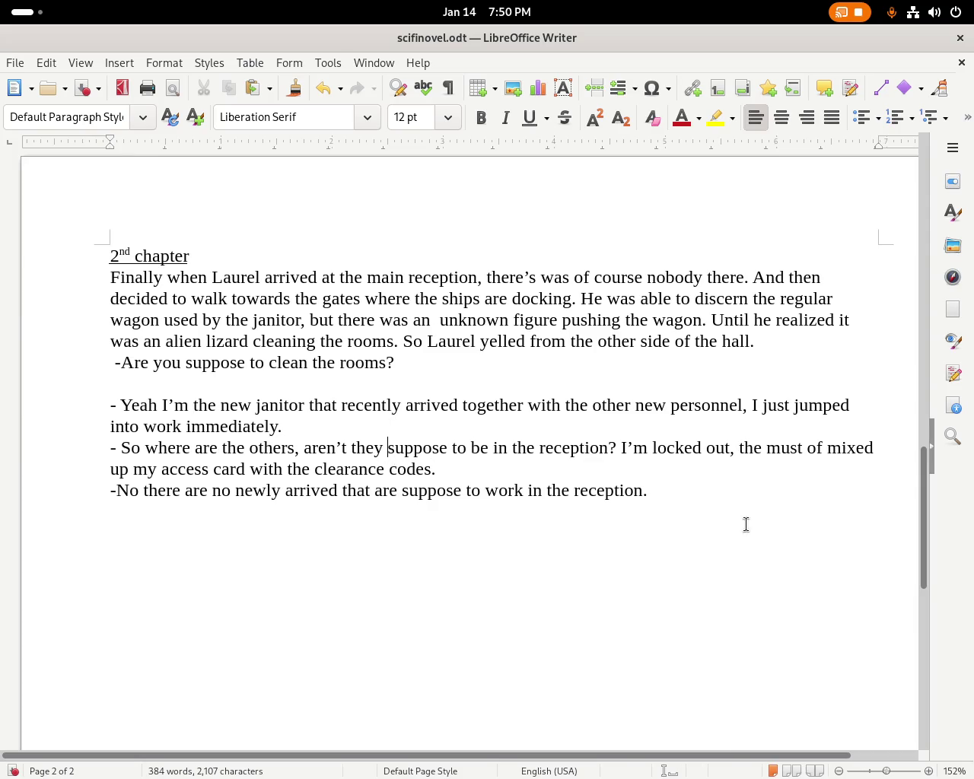
{"action": "left_click", "coordinate": [762, 449]}
{"action": "type", "text": "y"}
{"action": "left_click", "coordinate": [699, 525]}
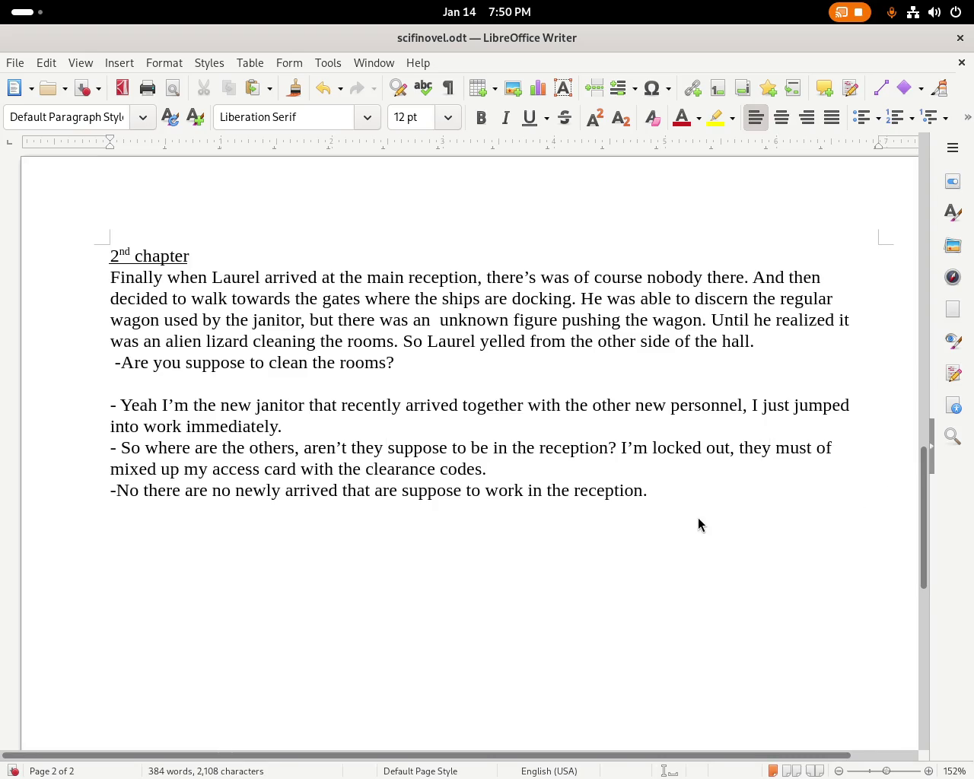
Type the reply 'Ok if you follow me I'll take you to the newly arrived guards.'.
{"action": "type", "text": "Ok if you followme"}
{"action": "key", "text": "BackSpace"}
{"action": "key", "text": "BackSpace"}
{"action": "type", "text": "me I'"}
{"action": "key", "text": "BackSpace"}
{"action": "key", "text": "BackSpace"}
{"action": "type", "text": "I"}
{"action": "type", "text": "ll take ou"}
{"action": "key", "text": "BackSpace"}
{"action": "key", "text": "BackSpace"}
{"action": "type", "text": "you to the newly arrived guards."}
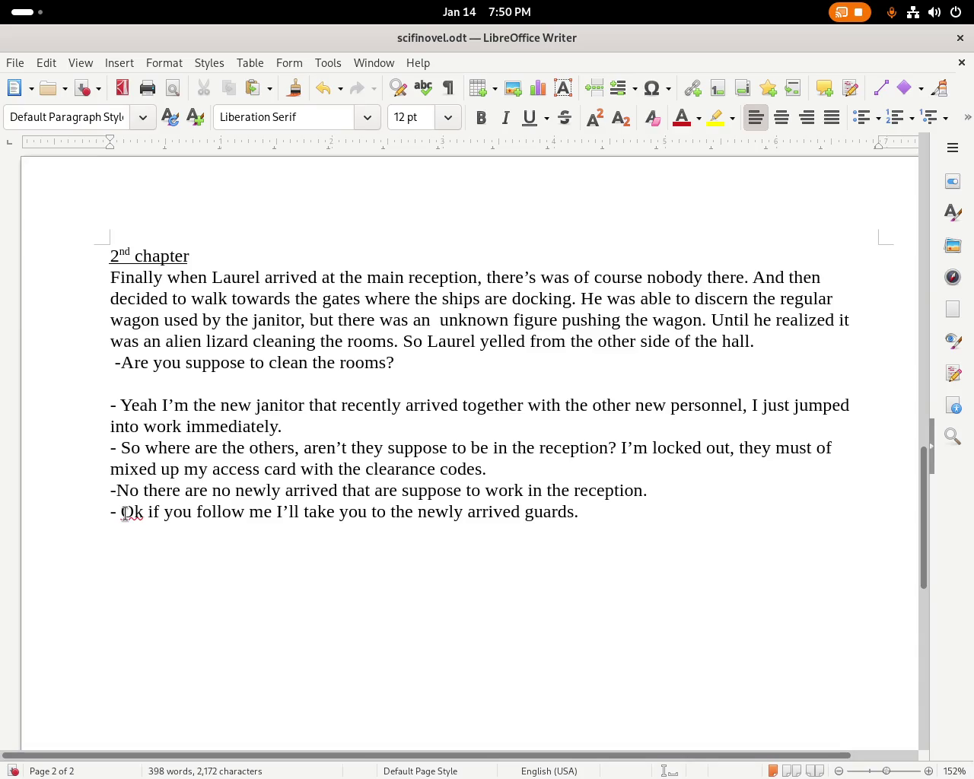
Add a '3rd chapter' heading on a new line below the reply and underline it.
{"action": "key", "text": "Return"}
{"action": "type", "text": "4"}
{"action": "key", "text": "BackSpace"}
{"action": "type", "text": "3rd d"}
{"action": "type", "text": "chapter"}
{"action": "key", "text": "Return"}
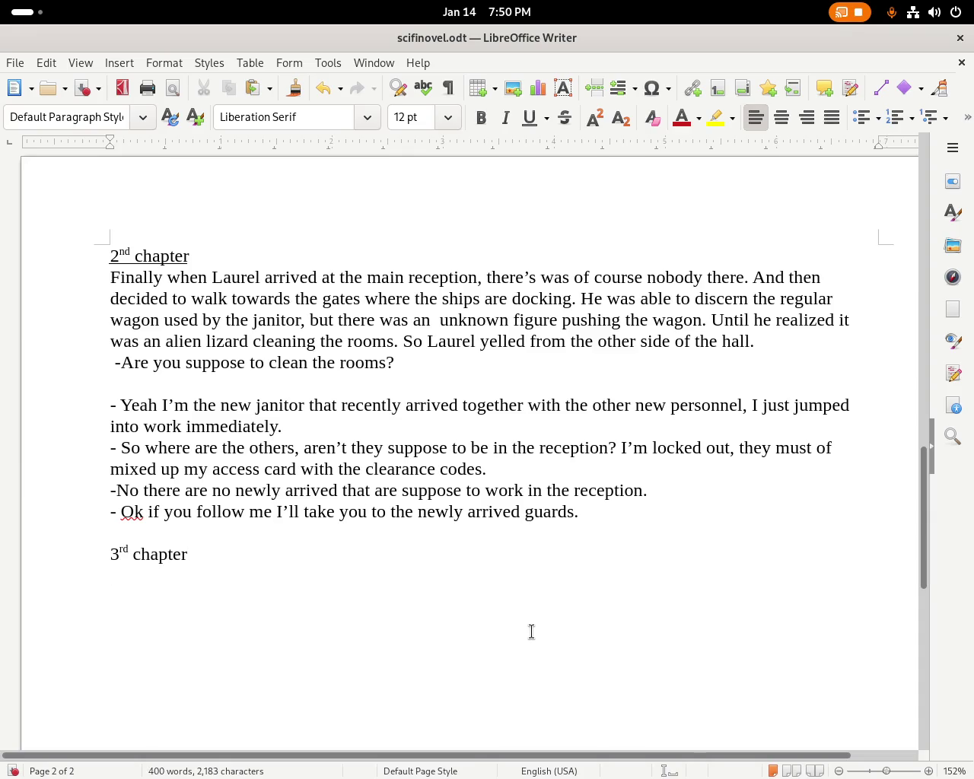
{"action": "triple_click", "coordinate": [178, 557]}
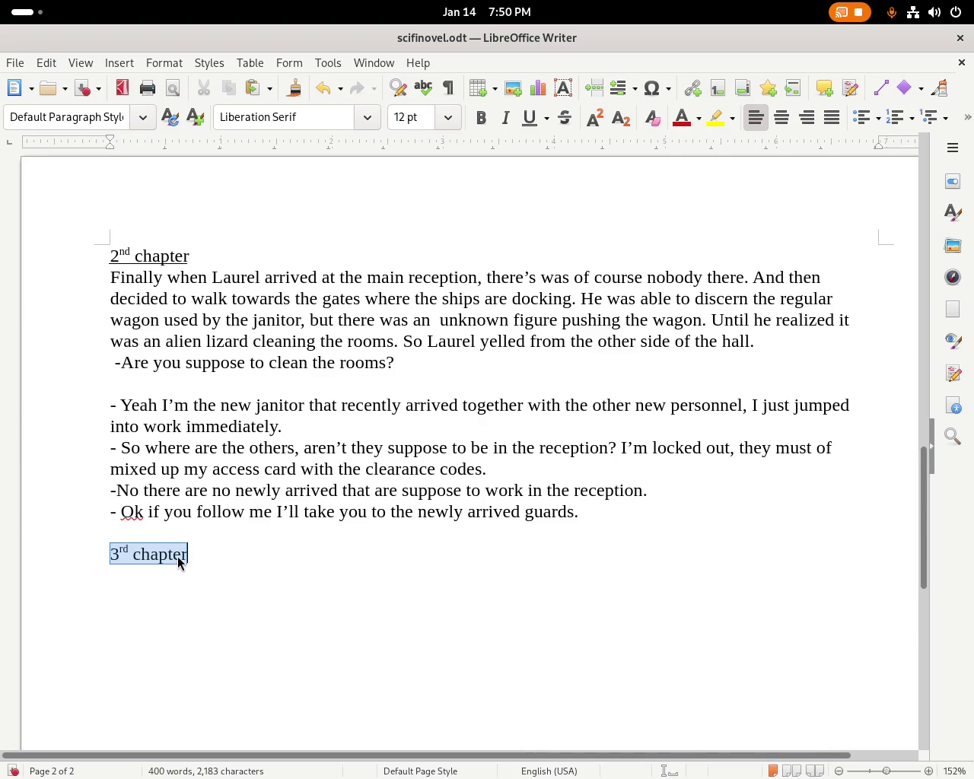
{"action": "left_click", "coordinate": [528, 119]}
{"action": "left_click", "coordinate": [550, 384]}
{"action": "mouse_move", "coordinate": [926, 524]}
{"action": "left_mouse_down"}
{"action": "mouse_move", "coordinate": [894, 514]}
{"action": "mouse_move", "coordinate": [933, 214]}
{"action": "mouse_move", "coordinate": [939, 287]}
{"action": "mouse_move", "coordinate": [940, 268]}
{"action": "left_mouse_up"}
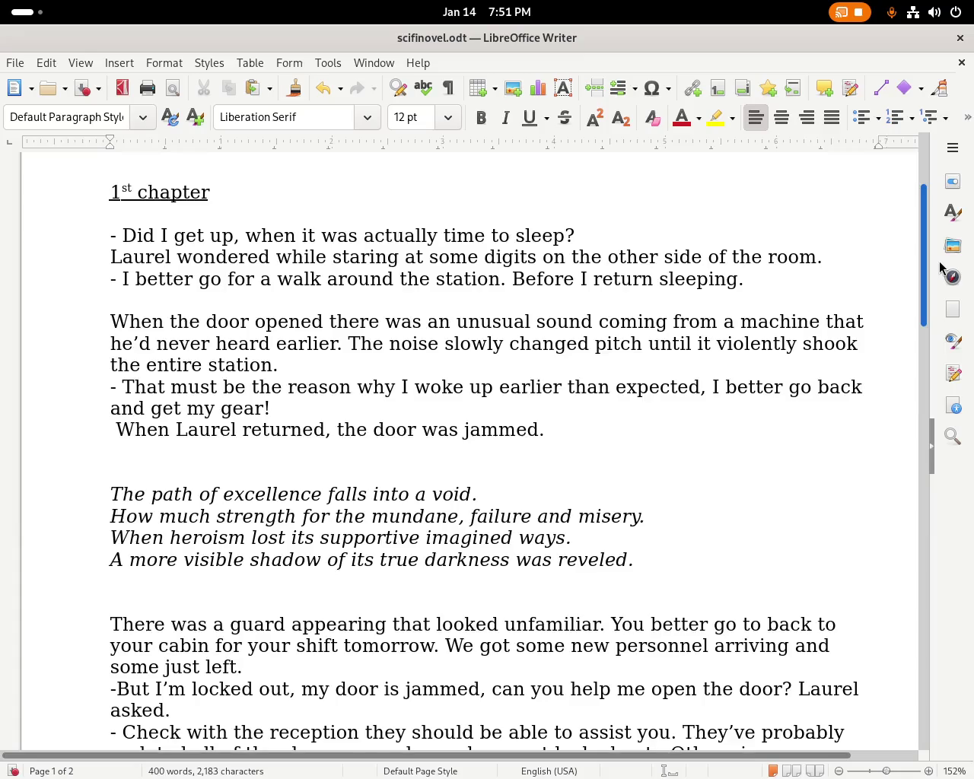
Scroll up from chapter 2's opening toward the italic verse at the end of page 1.
{"action": "left_click", "coordinate": [562, 344]}
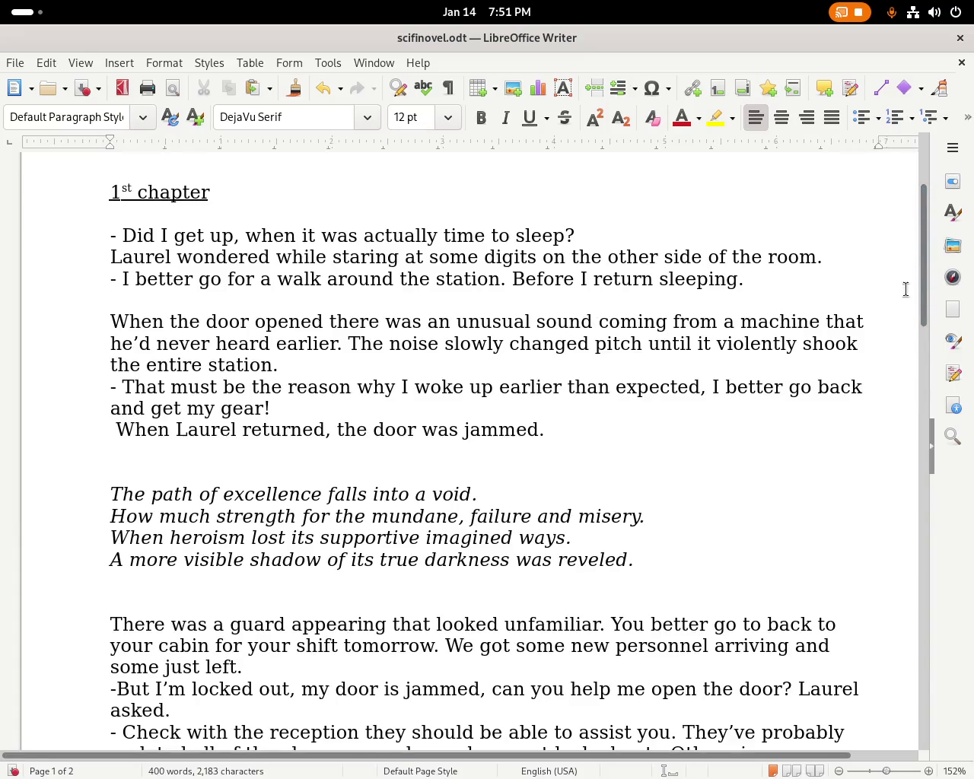
{"action": "left_click_drag", "start_coordinate": [930, 304], "coordinate": [413, 348]}
{"action": "left_click", "coordinate": [309, 348]}
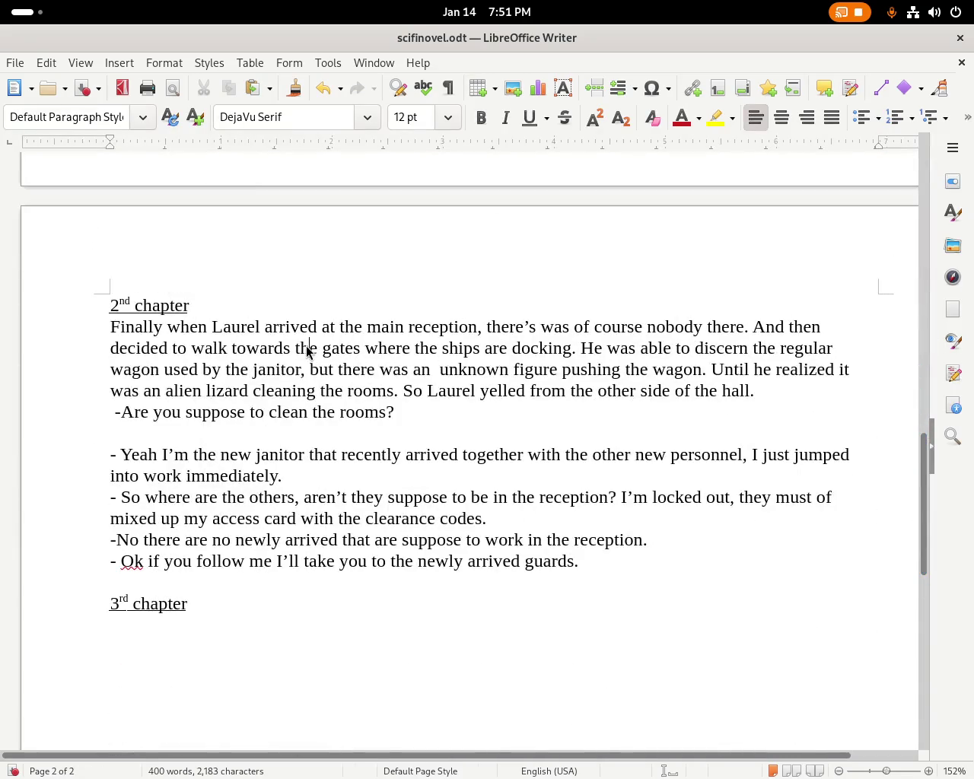
{"action": "left_click", "coordinate": [296, 369]}
{"action": "left_click_drag", "start_coordinate": [923, 428], "coordinate": [922, 347]}
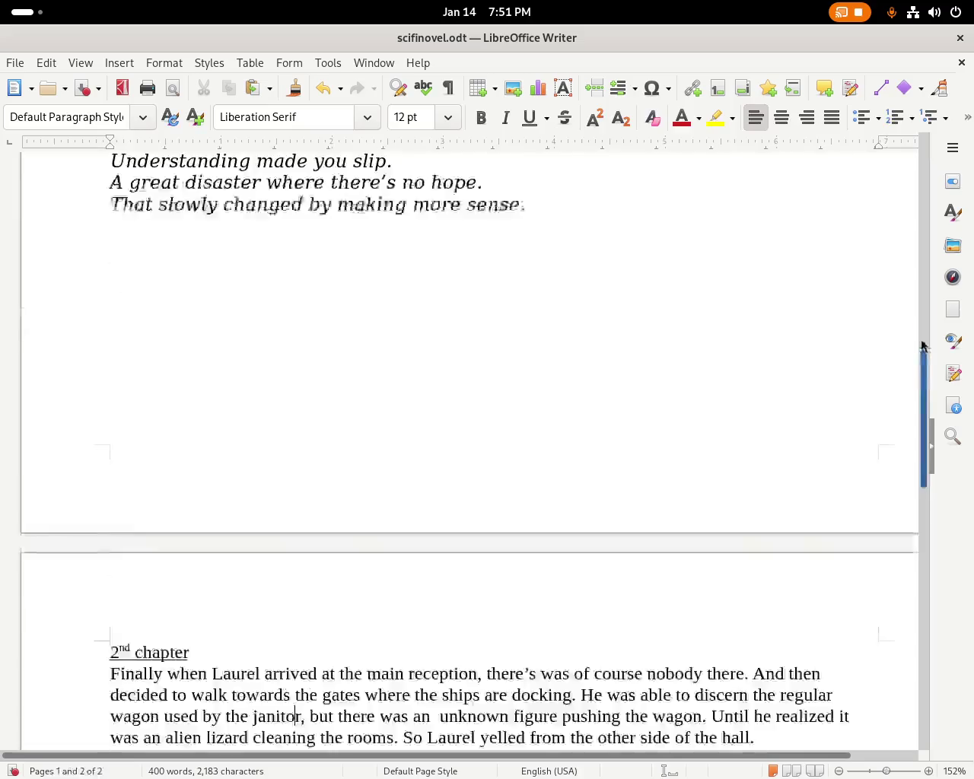
{"action": "left_click", "coordinate": [326, 350]}
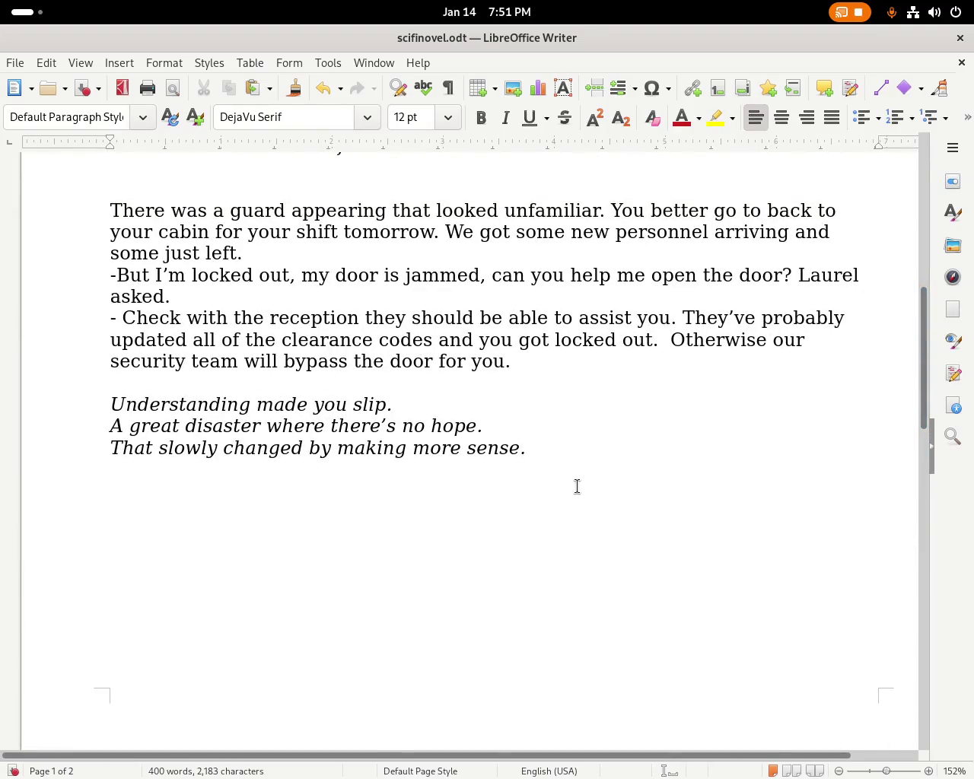
{"action": "left_click", "coordinate": [531, 455]}
{"action": "mouse_move", "coordinate": [924, 391]}
{"action": "left_mouse_down"}
{"action": "mouse_move", "coordinate": [908, 522]}
{"action": "mouse_move", "coordinate": [942, 245]}
{"action": "mouse_move", "coordinate": [933, 286]}
{"action": "left_mouse_up"}
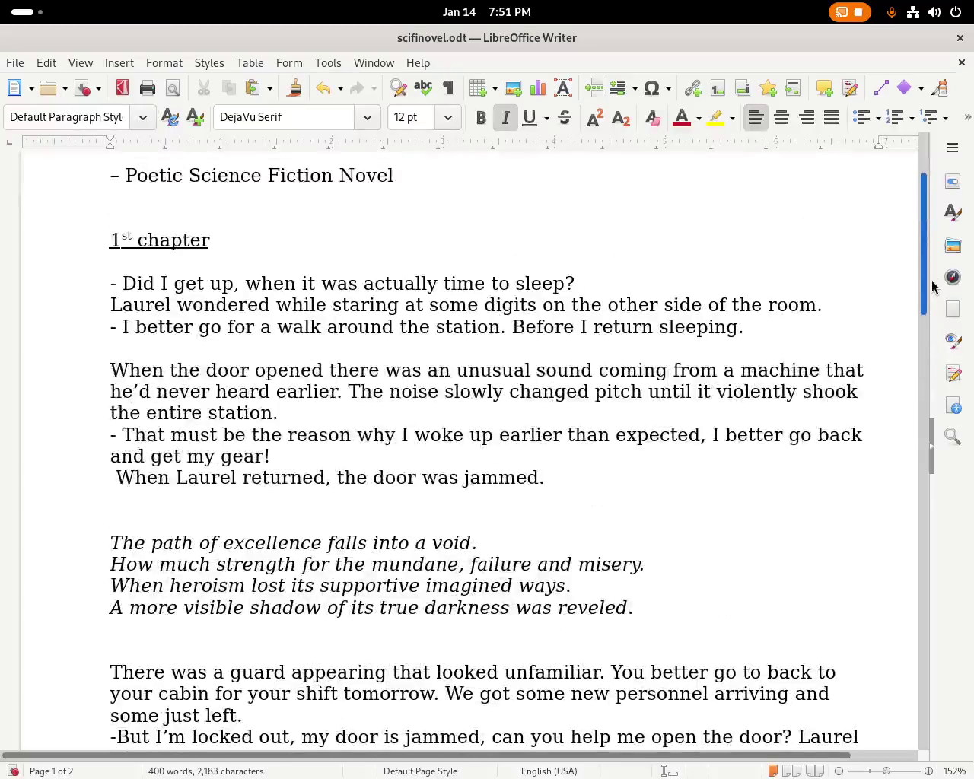
Return to the Writer window, reach the novel's title and select the 'Laurel wondered' sentence.
{"action": "key", "text": "super"}
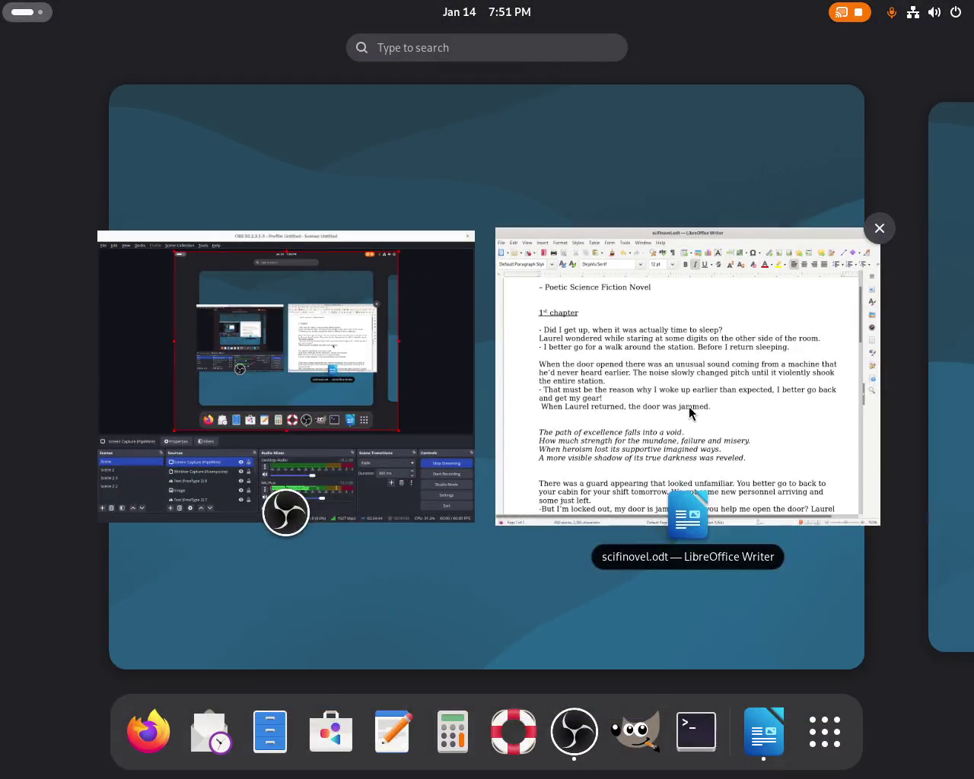
{"action": "left_click", "coordinate": [690, 413]}
{"action": "left_click_drag", "start_coordinate": [928, 211], "coordinate": [926, 152]}
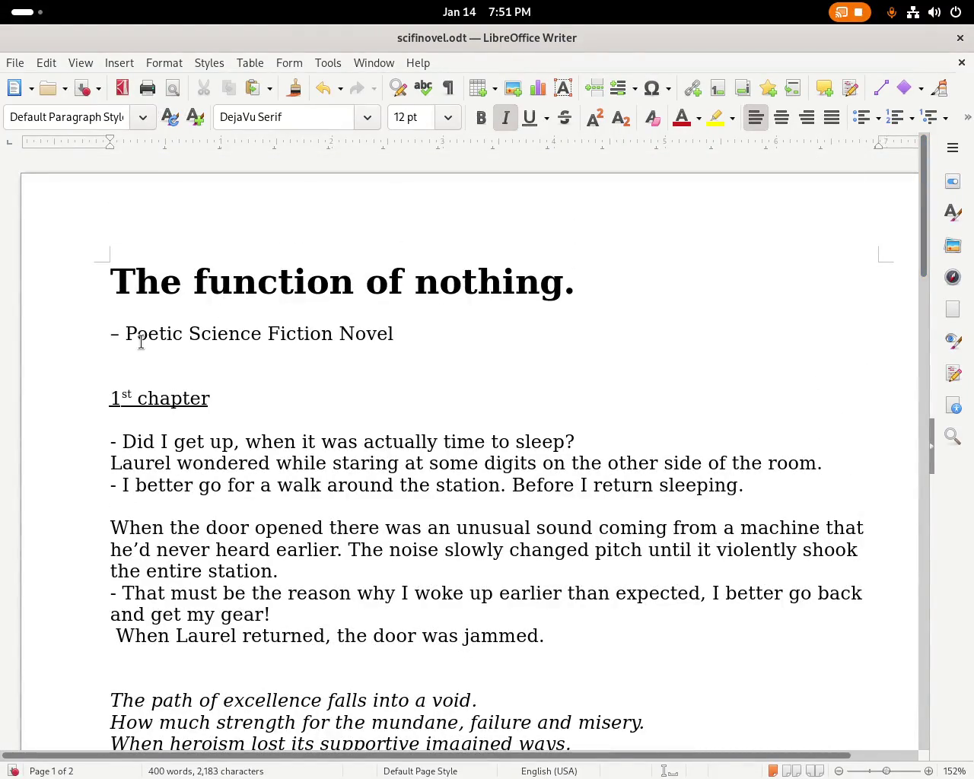
{"action": "left_click_drag", "start_coordinate": [166, 334], "coordinate": [388, 333]}
{"action": "left_click", "coordinate": [423, 327]}
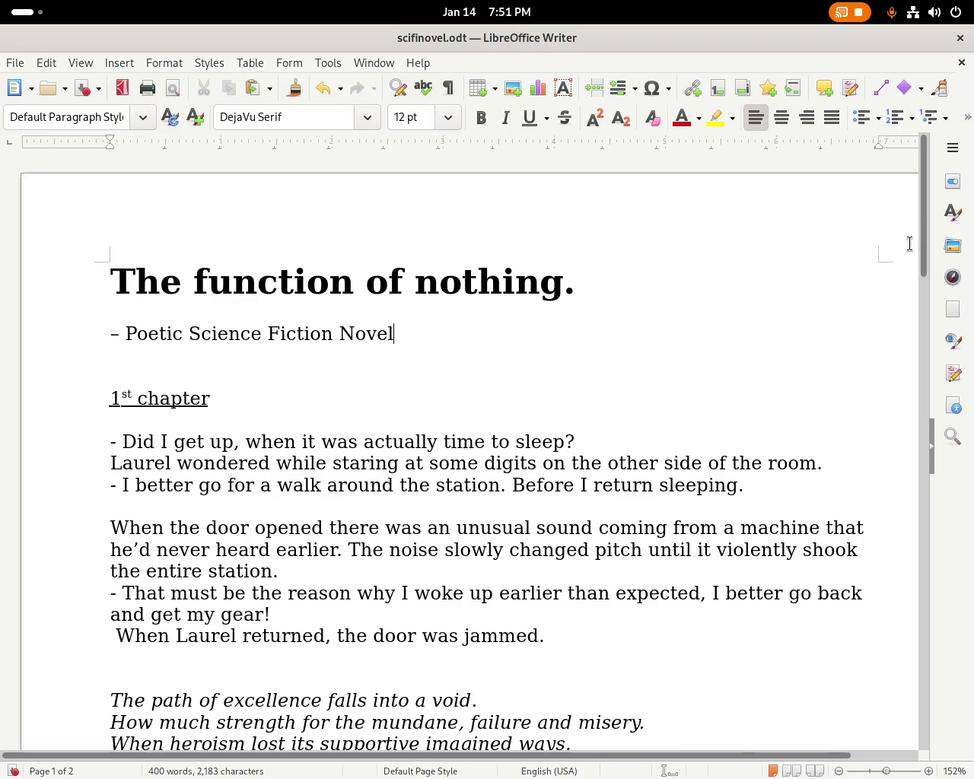
{"action": "left_click_drag", "start_coordinate": [920, 206], "coordinate": [918, 239]}
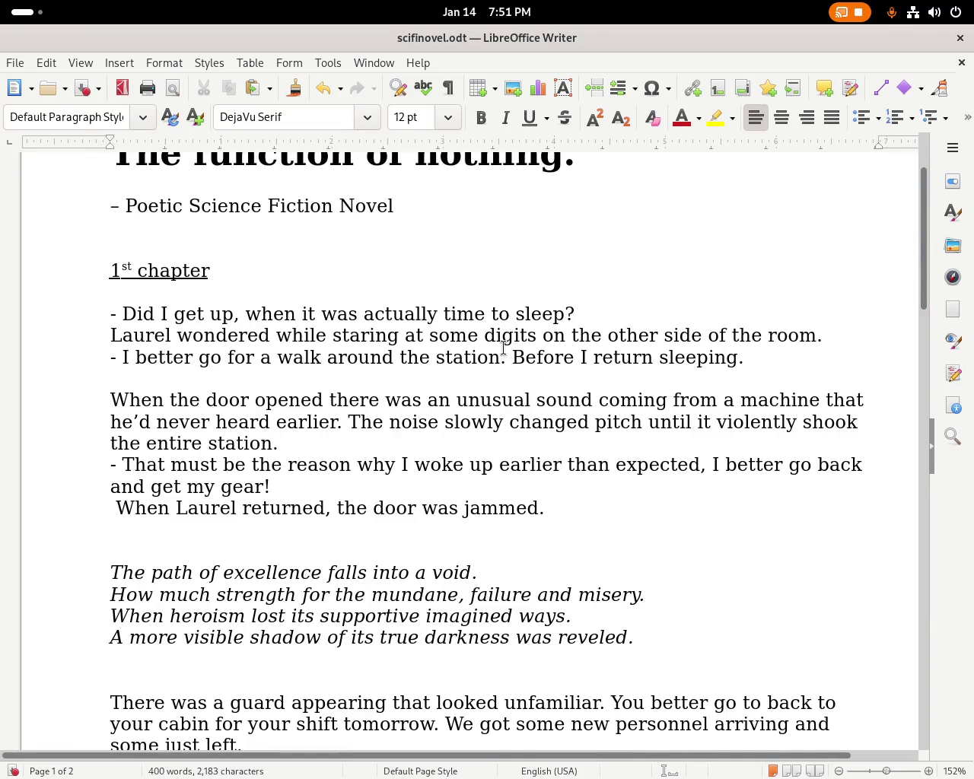
{"action": "triple_click", "coordinate": [507, 340]}
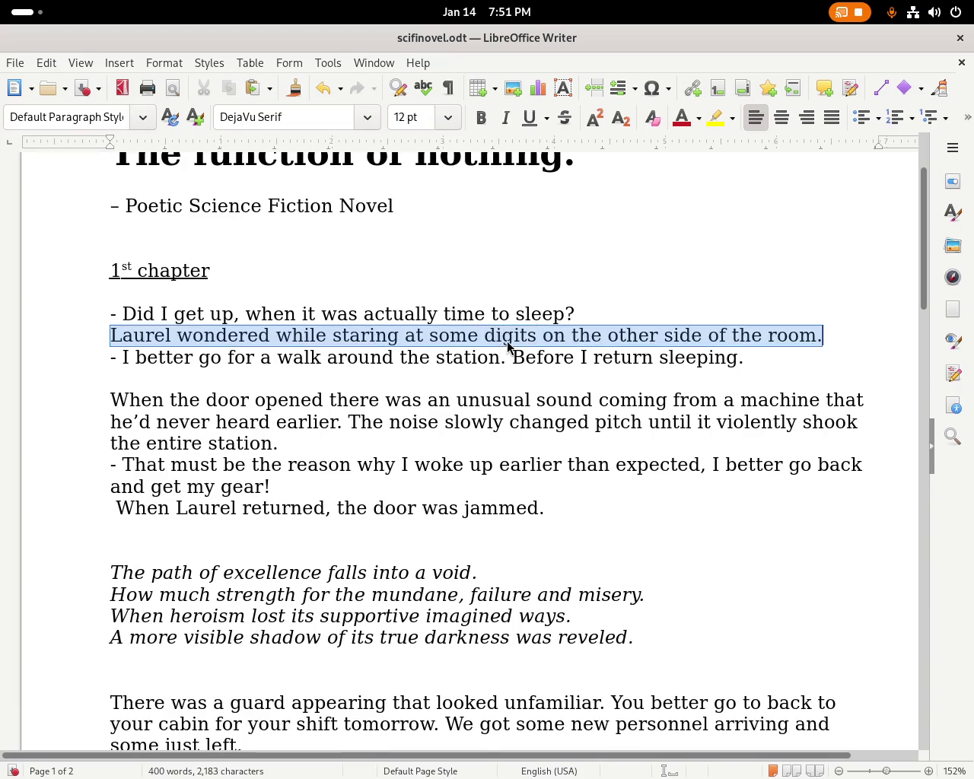
Move the 'Laurel wondered' sentence onto a new line directly under the chapter 1 heading.
{"action": "key", "text": "ctrl+x"}
{"action": "left_click", "coordinate": [272, 292]}
{"action": "key", "text": "Return"}
{"action": "key", "text": "ctrl+v"}
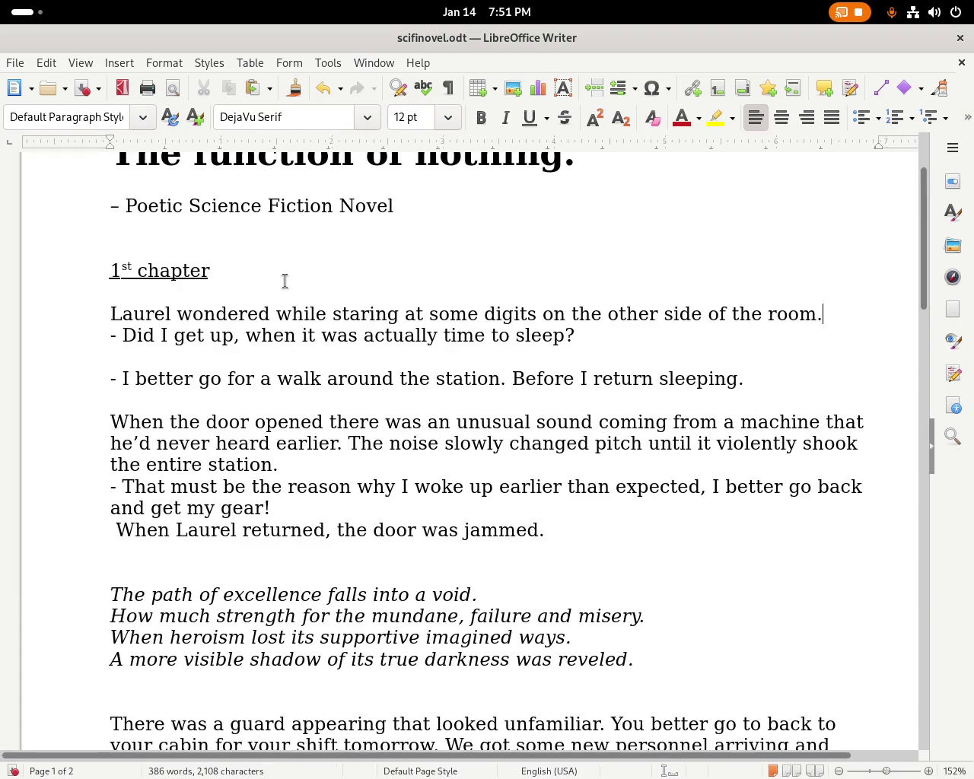
Replace 'wondered while staring' with 'woke up and stared' in that sentence.
{"action": "double_click", "coordinate": [212, 313]}
{"action": "type", "text": "woke up and"}
{"action": "key", "text": "Delete"}
{"action": "key", "text": "Delete"}
{"action": "key", "text": "Delete"}
{"action": "key", "text": "Delete"}
{"action": "key", "text": "Delete"}
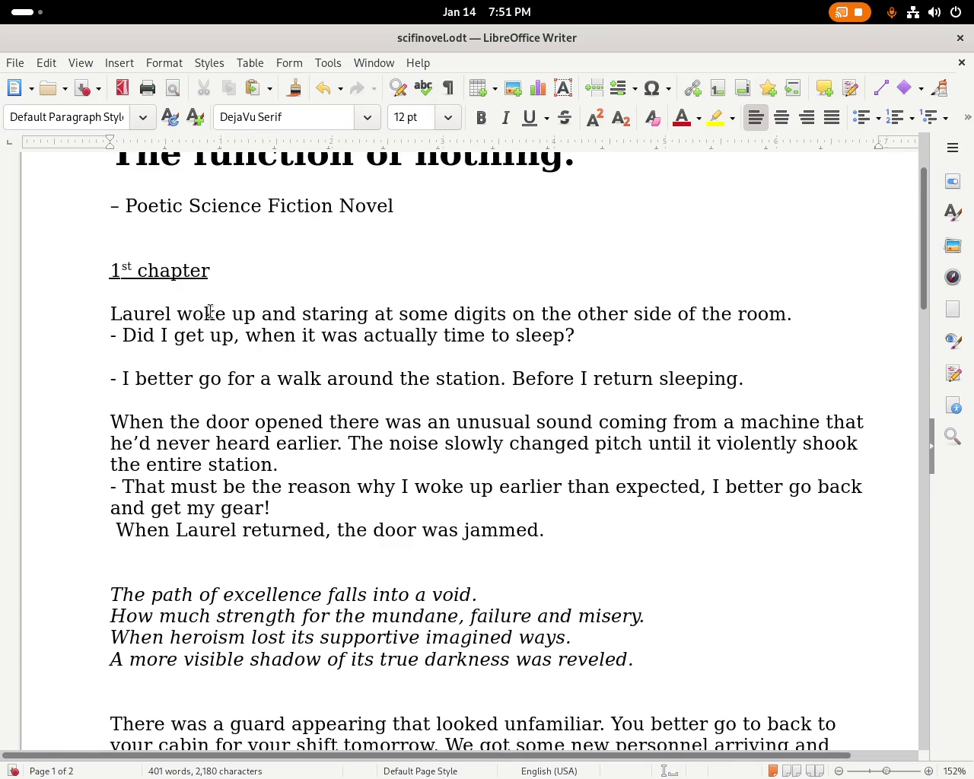
{"action": "key", "text": "Delete"}
{"action": "key", "text": "Delete"}
{"action": "key", "text": "Delete"}
{"action": "key", "text": "Delete"}
{"action": "key", "text": "Delete"}
{"action": "key", "text": "Delete"}
{"action": "key", "text": "Delete"}
{"action": "key", "text": "Delete"}
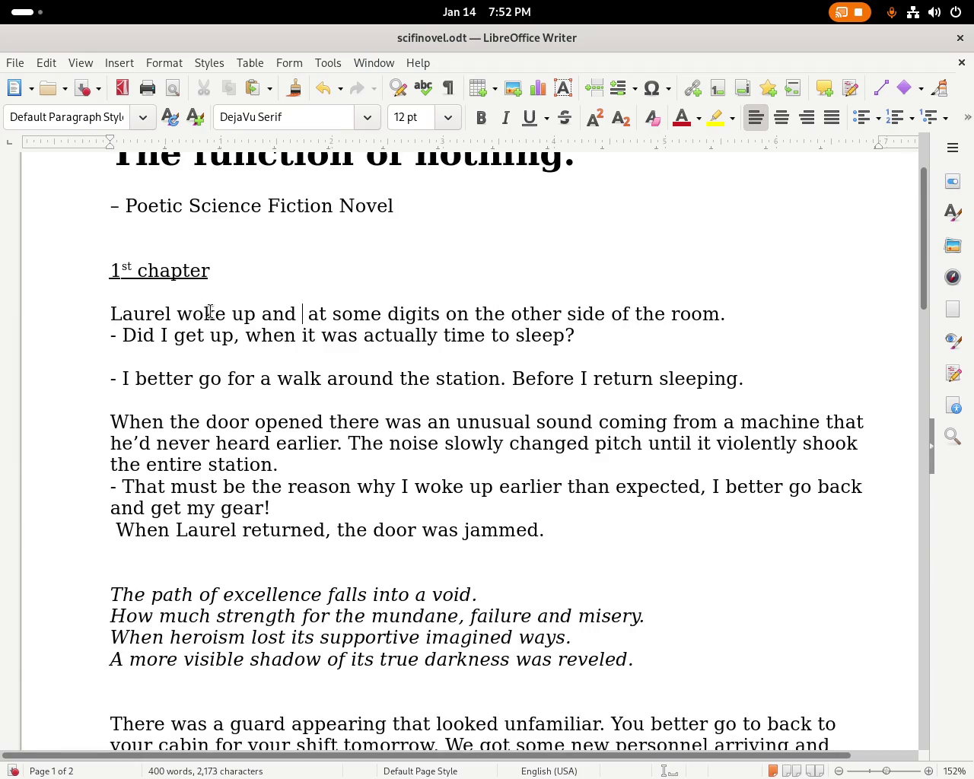
{"action": "type", "text": "stared"}
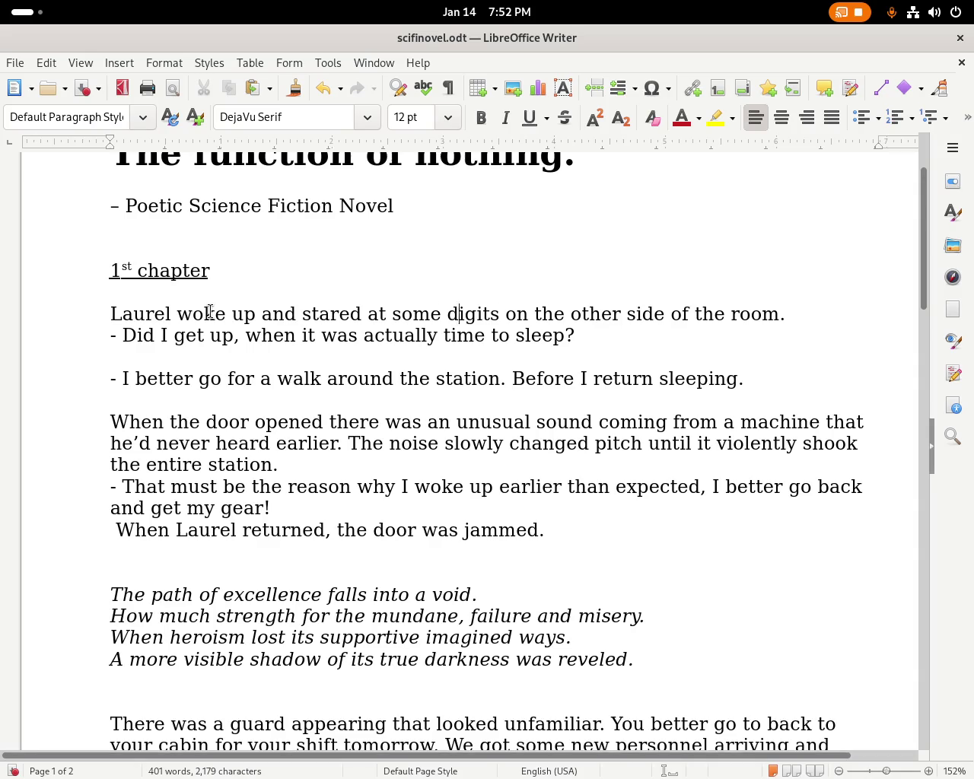
Tidy the phrase after Laurel, removing the stray 'just' and 'by' words.
{"action": "type", "text": "just woke"}
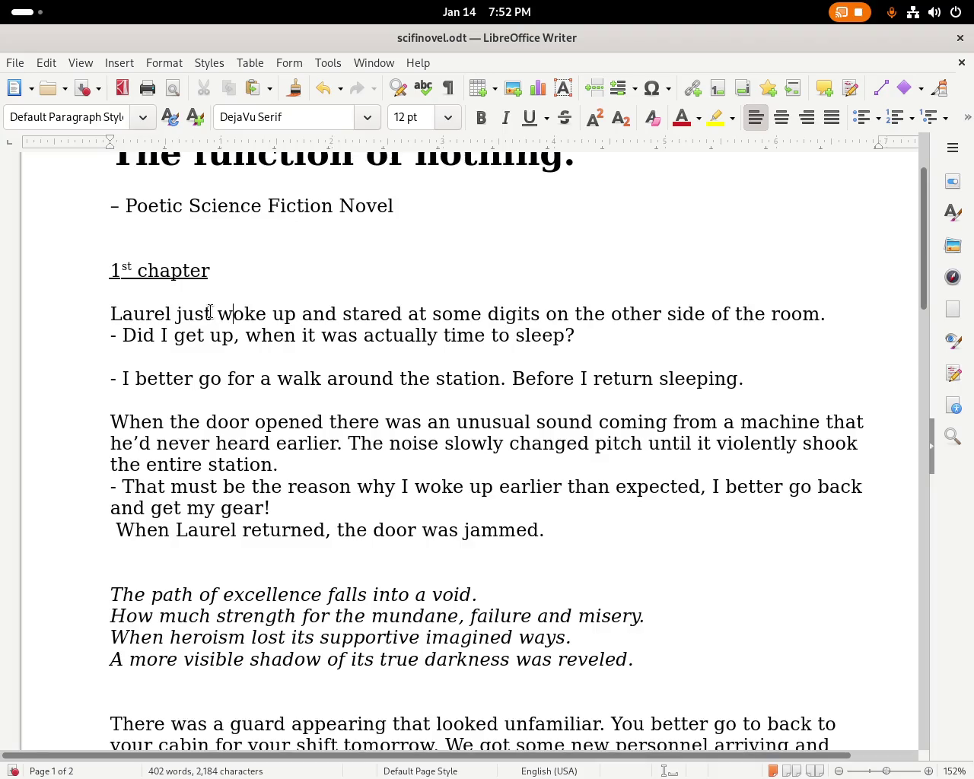
{"action": "type", "text": " up and stated"}
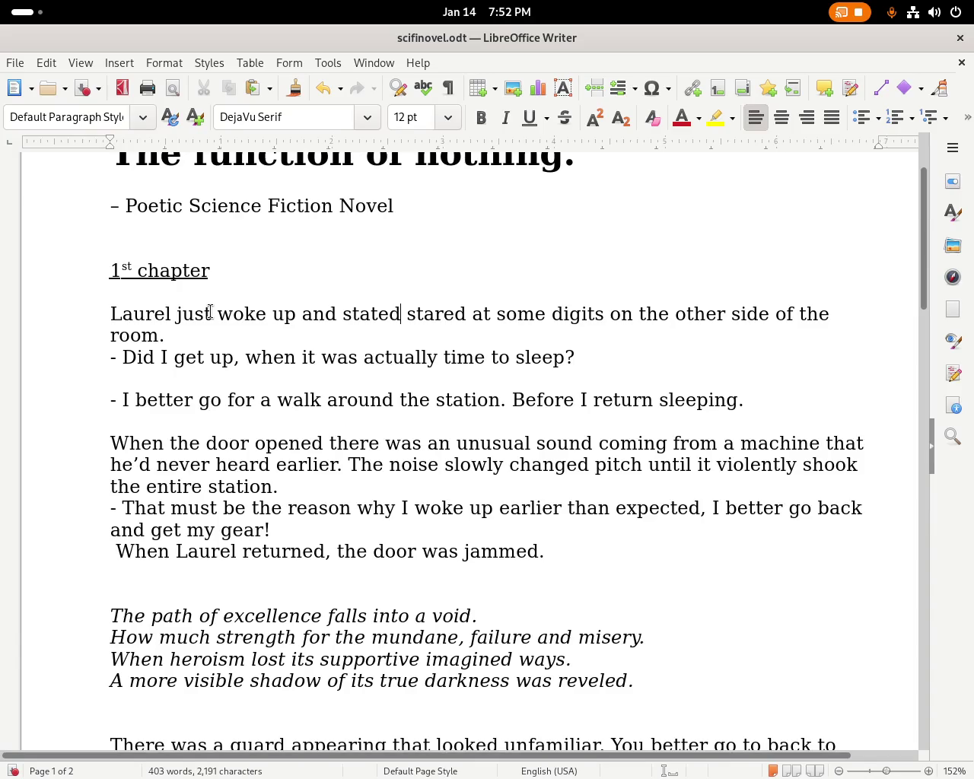
{"action": "key", "text": "BackSpace"}
{"action": "key", "text": "BackSpace"}
{"action": "key", "text": "BackSpace"}
{"action": "key", "text": "BackSpace"}
{"action": "type", "text": "ar"}
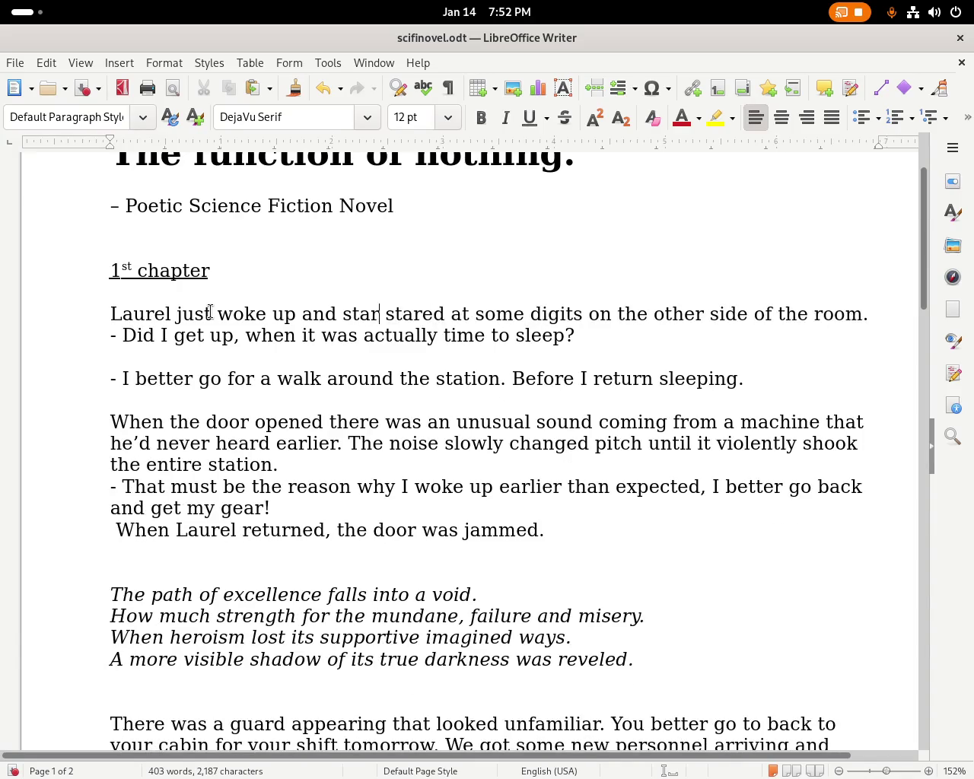
{"action": "type", "text": "ted"}
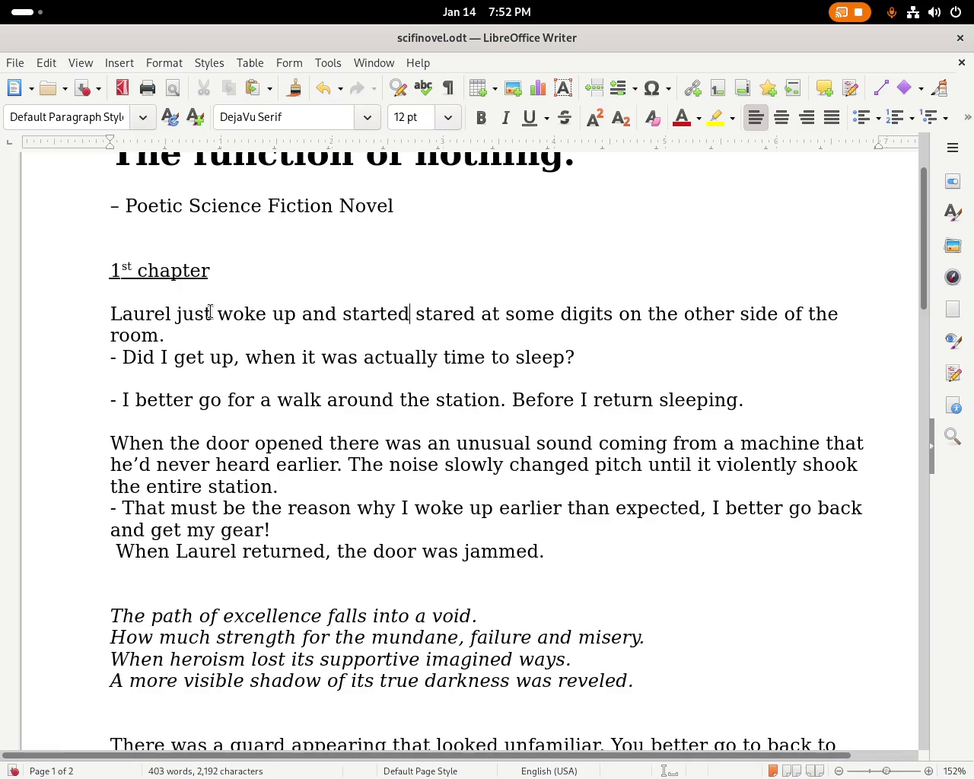
{"action": "key", "text": "BackSpace"}
{"action": "key", "text": "BackSpace"}
{"action": "key", "text": "BackSpace"}
{"action": "key", "text": "BackSpace"}
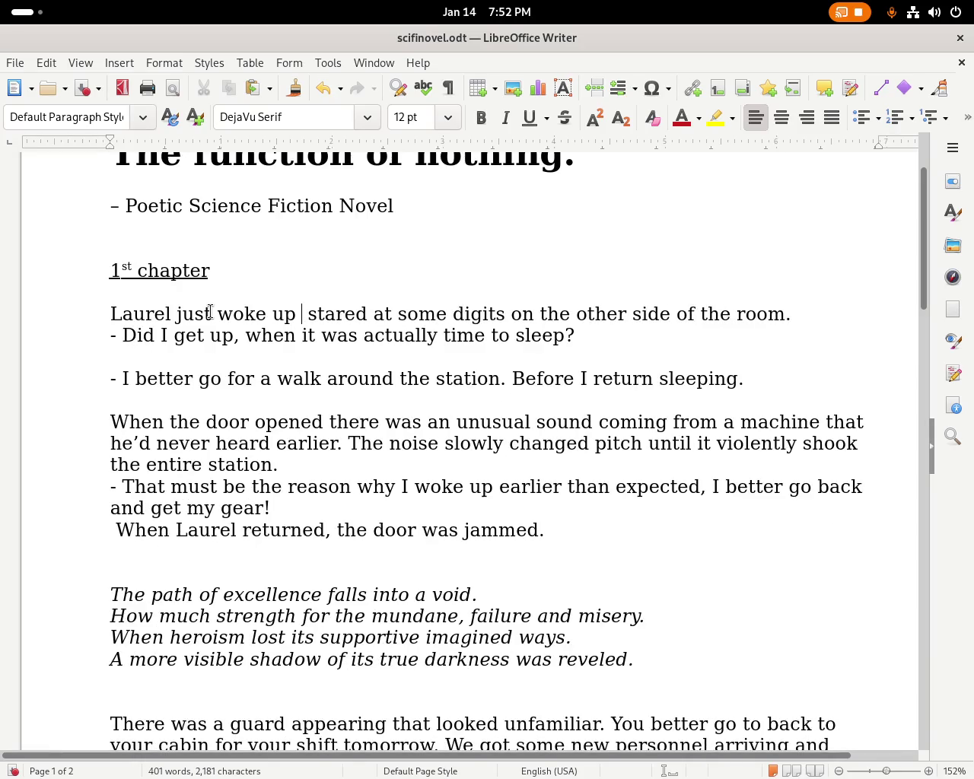
{"action": "type", "text": "by"}
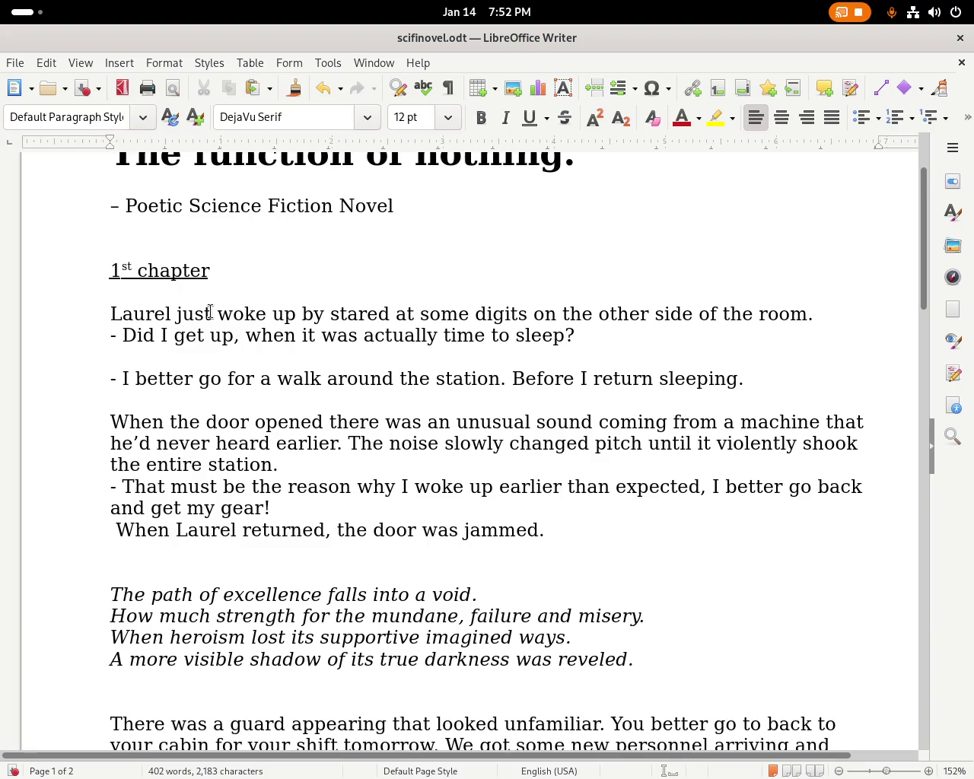
{"action": "key", "text": "Left"}
{"action": "key", "text": "Left"}
{"action": "key", "text": "Left"}
{"action": "key", "text": "Delete"}
{"action": "key", "text": "Delete"}
{"action": "key", "text": "Delete"}
{"action": "key", "text": "Delete"}
{"action": "key", "text": "Delete"}
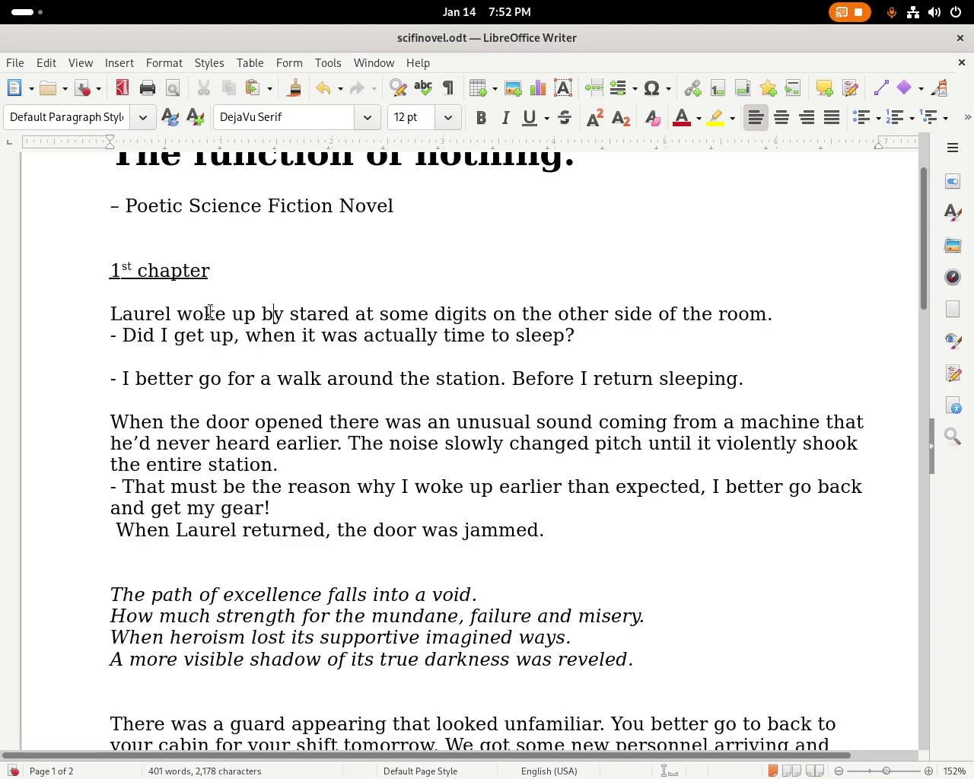
{"action": "key", "text": "BackSpace"}
{"action": "key", "text": "Delete"}
{"action": "type", "text": "and"}
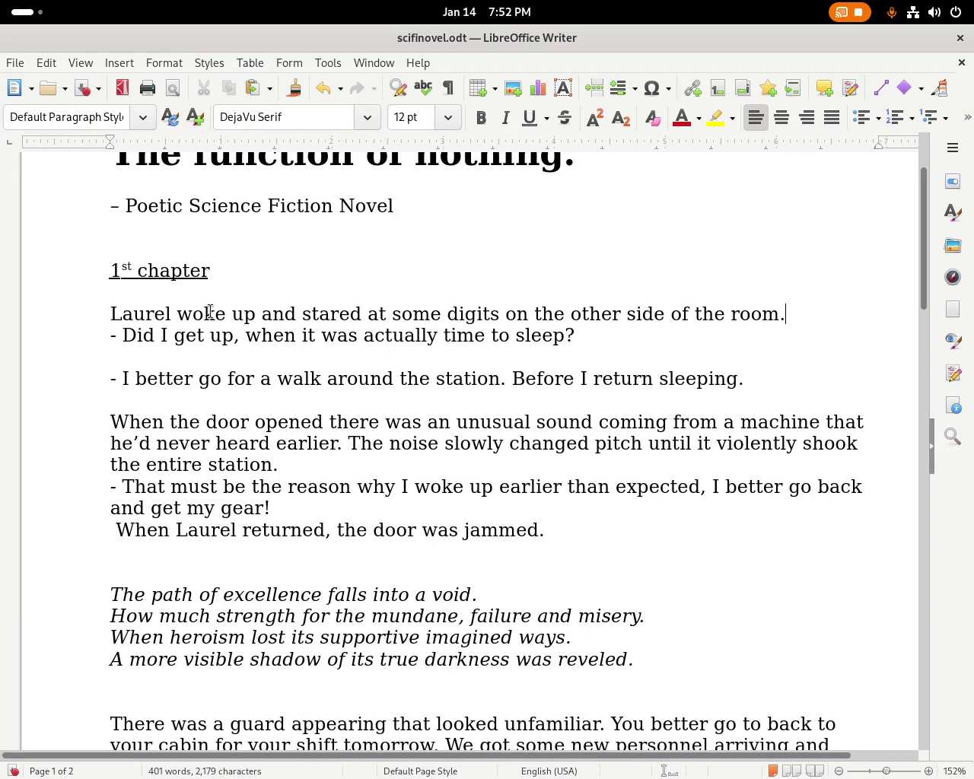
Add 'and wondered,' and join the get-up question on, removing the extra commas and period.
{"action": "key", "text": "ctrl+Right"}
{"action": "key", "text": "ctrl+Right"}
{"action": "key", "text": "ctrl+Right"}
{"action": "key", "text": "BackSpace"}
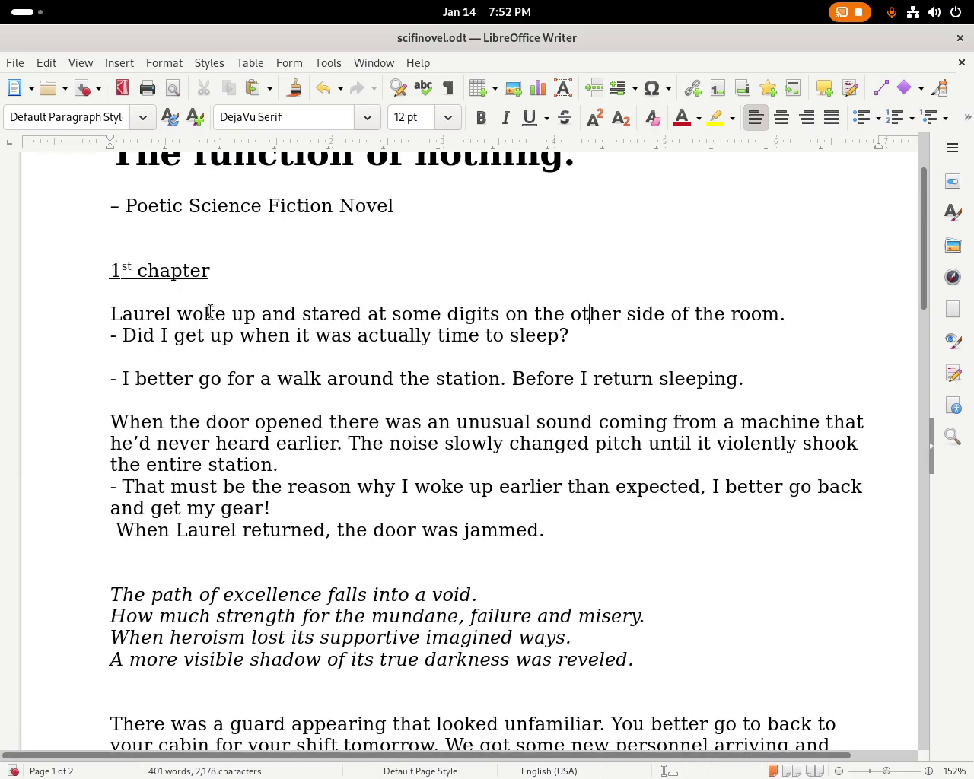
{"action": "type", "text": "and wondered"}
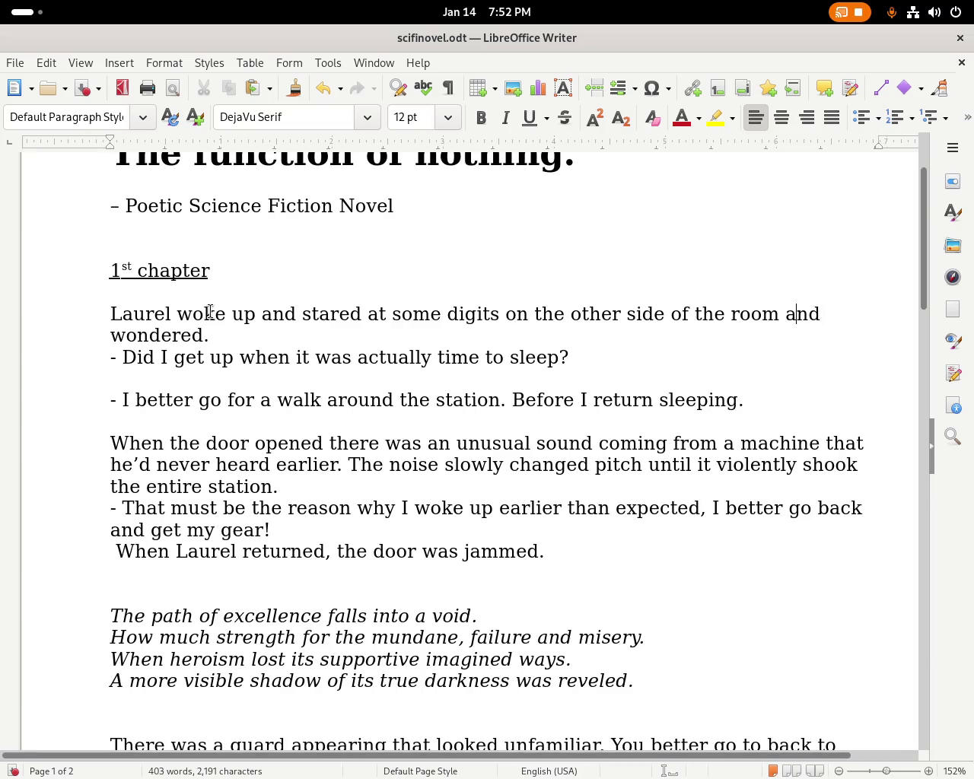
{"action": "type", "text": ","}
{"action": "key", "text": "BackSpace"}
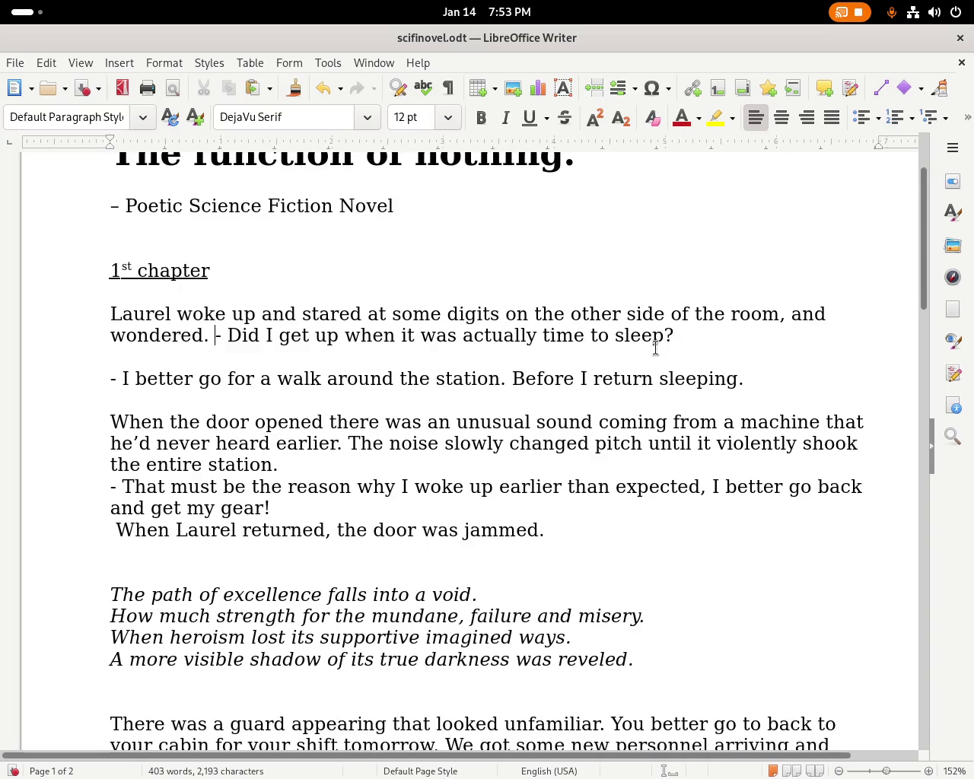
{"action": "left_click", "coordinate": [786, 316]}
{"action": "key", "text": "BackSpace"}
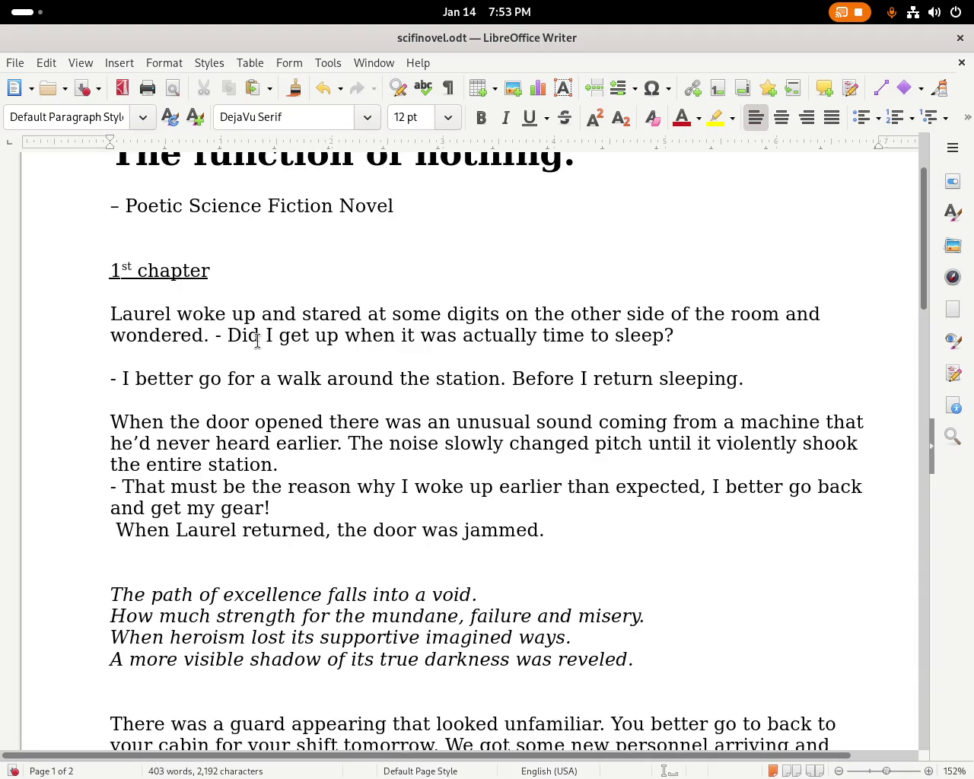
{"action": "left_click", "coordinate": [217, 336]}
{"action": "key", "text": "BackSpace"}
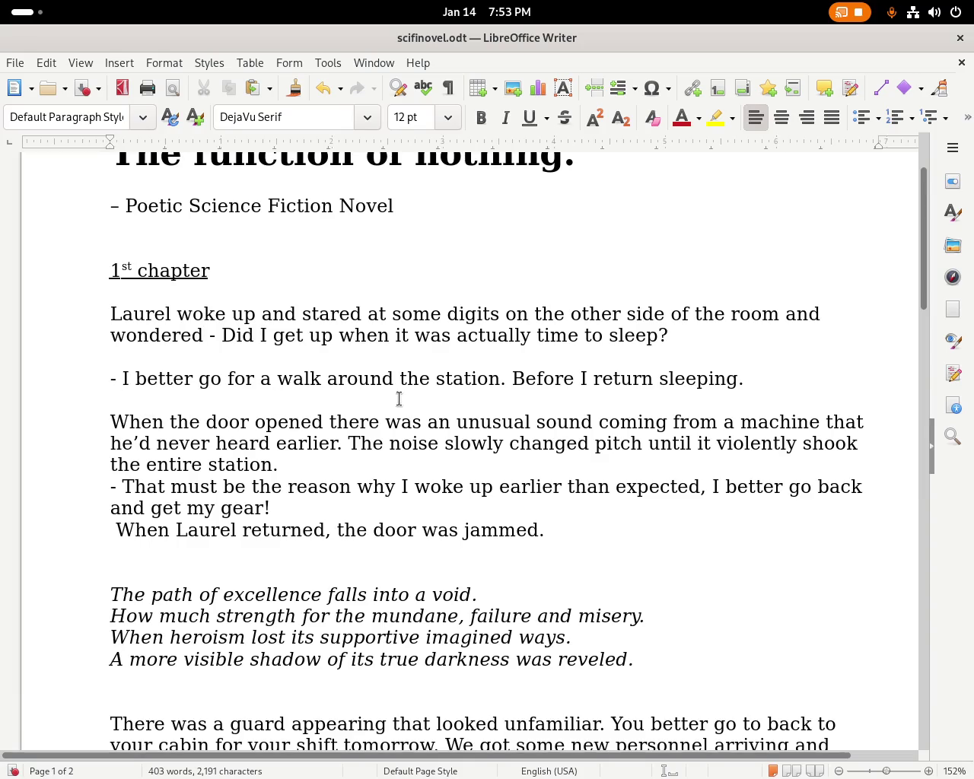
{"action": "left_click", "coordinate": [761, 381]}
{"action": "double_click", "coordinate": [176, 421]}
{"action": "type", "text": "he opene"}
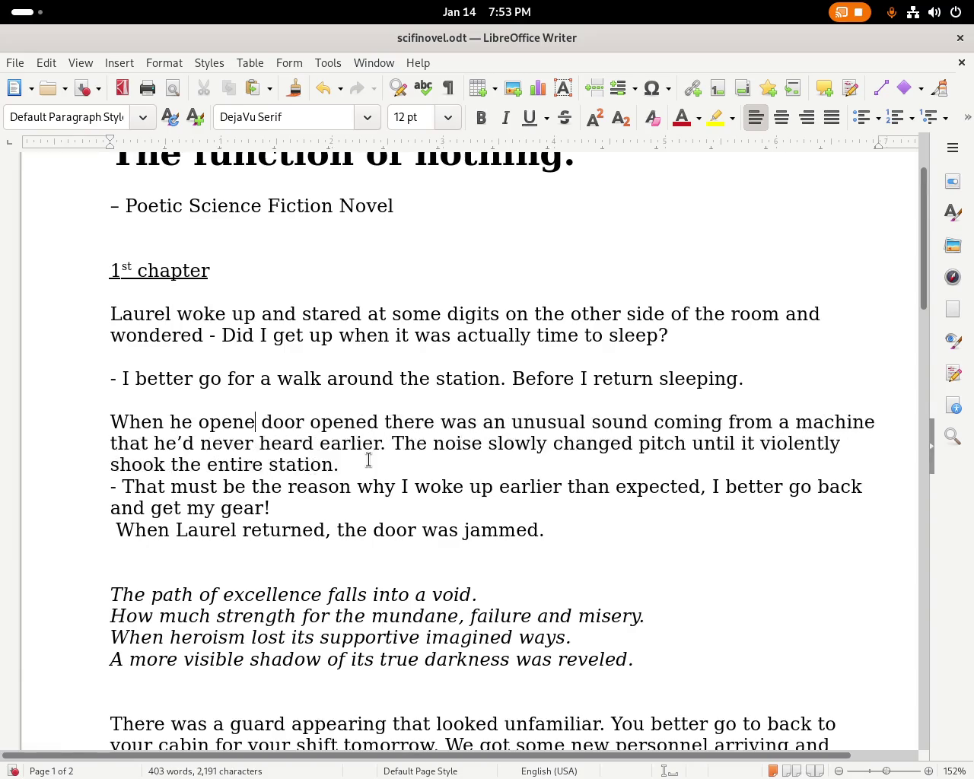
{"action": "type", "text": "d the"}
{"action": "key", "text": "ctrl+Right"}
{"action": "key", "text": "ctrl+Right"}
{"action": "key", "text": "ctrl+Delete"}
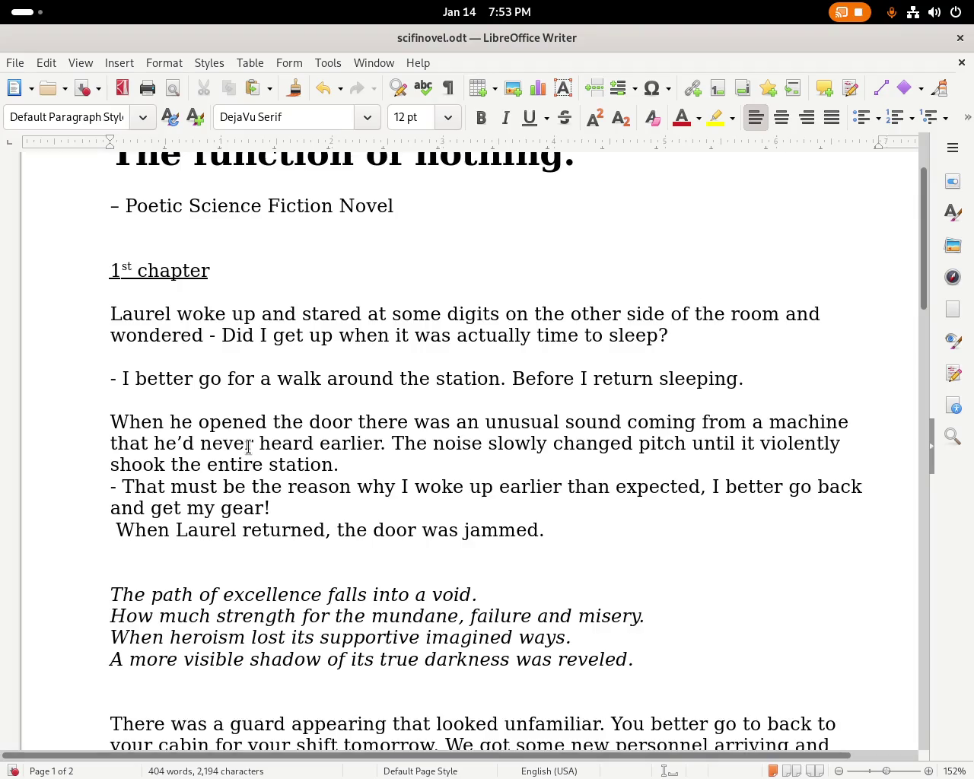
{"action": "double_click", "coordinate": [354, 446]}
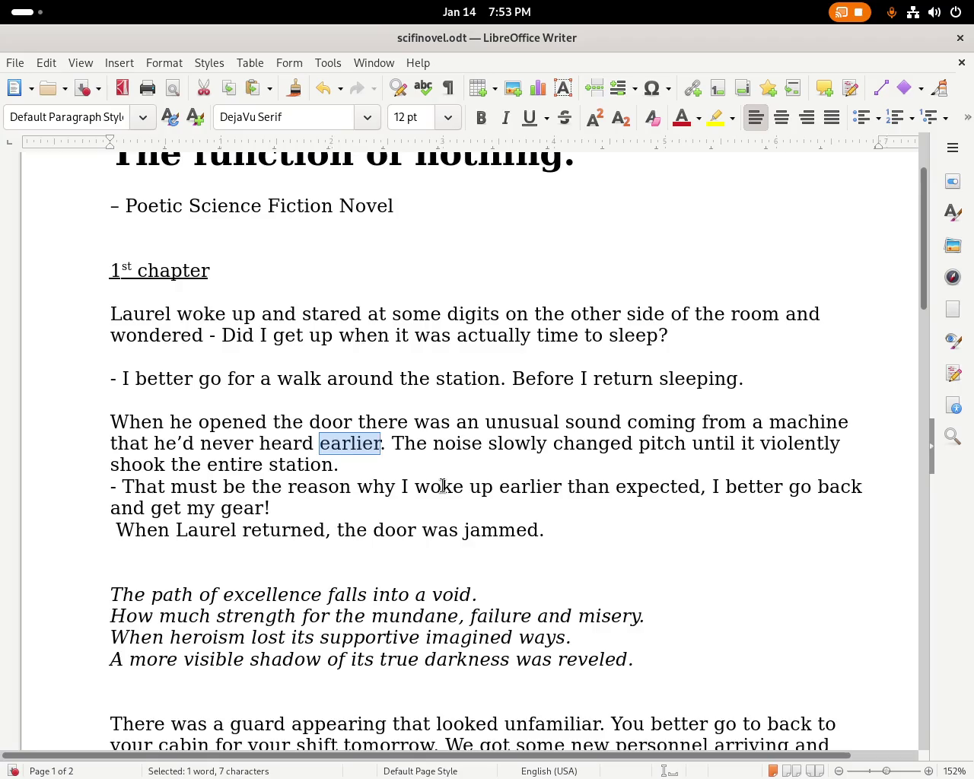
{"action": "type", "text": "before"}
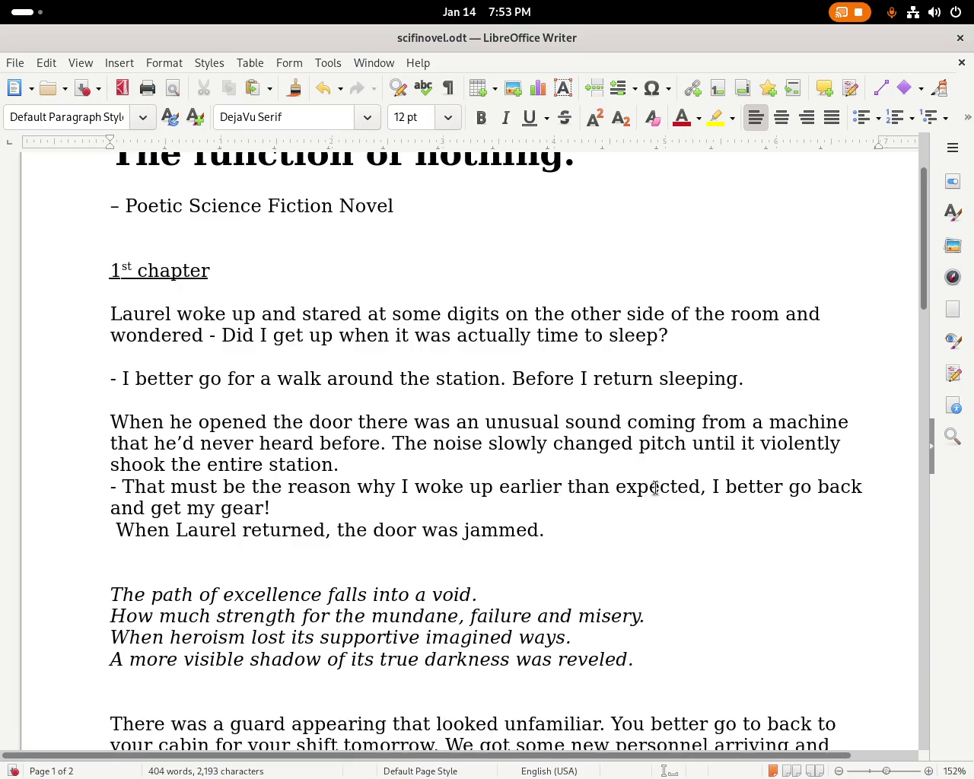
{"action": "left_click", "coordinate": [326, 509]}
Scroll down through chapter 1's guard dialogue to the '2nd chapter' heading on page 2.
{"action": "left_click_drag", "start_coordinate": [922, 279], "coordinate": [917, 339]}
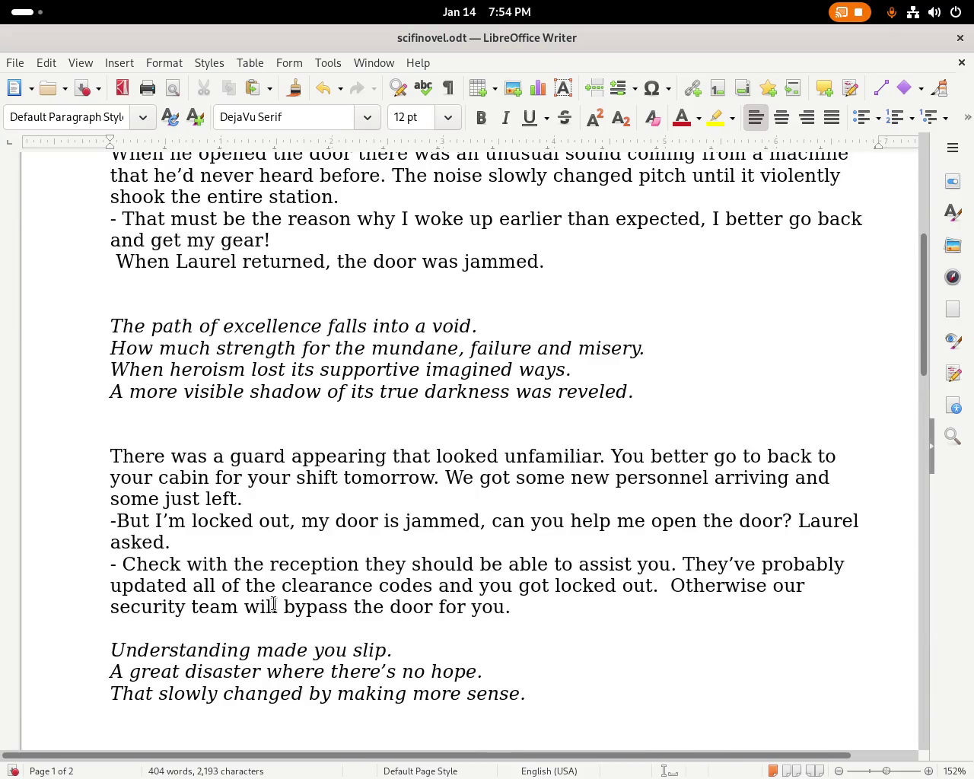
{"action": "left_click_drag", "start_coordinate": [361, 607], "coordinate": [562, 604]}
{"action": "left_click", "coordinate": [561, 603]}
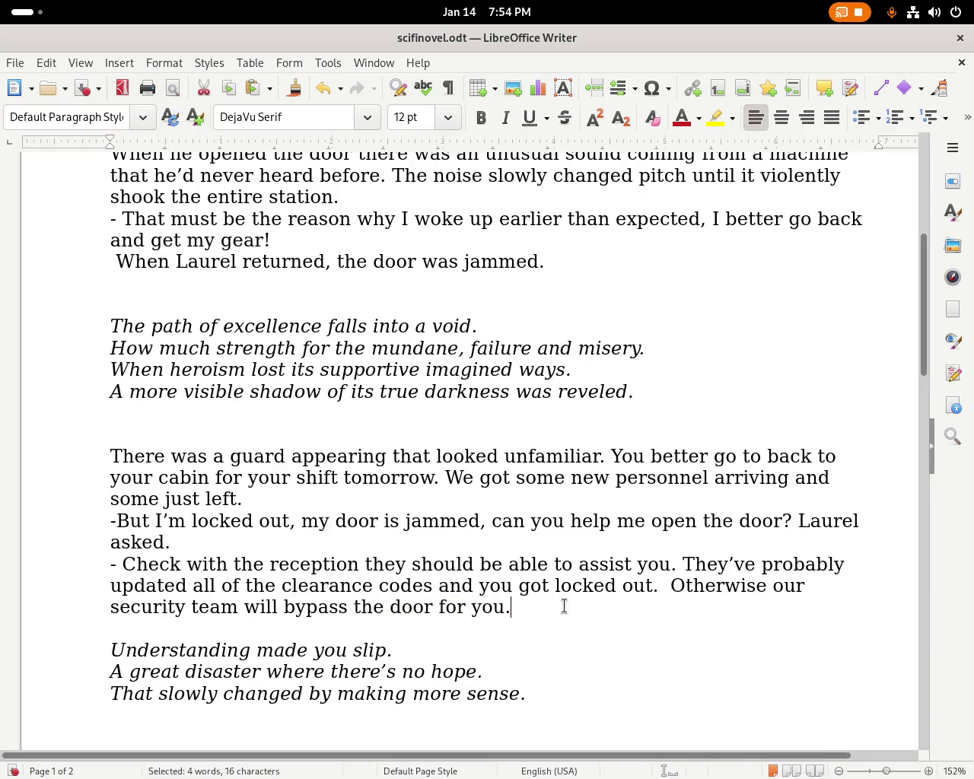
{"action": "left_click_drag", "start_coordinate": [922, 329], "coordinate": [913, 537]}
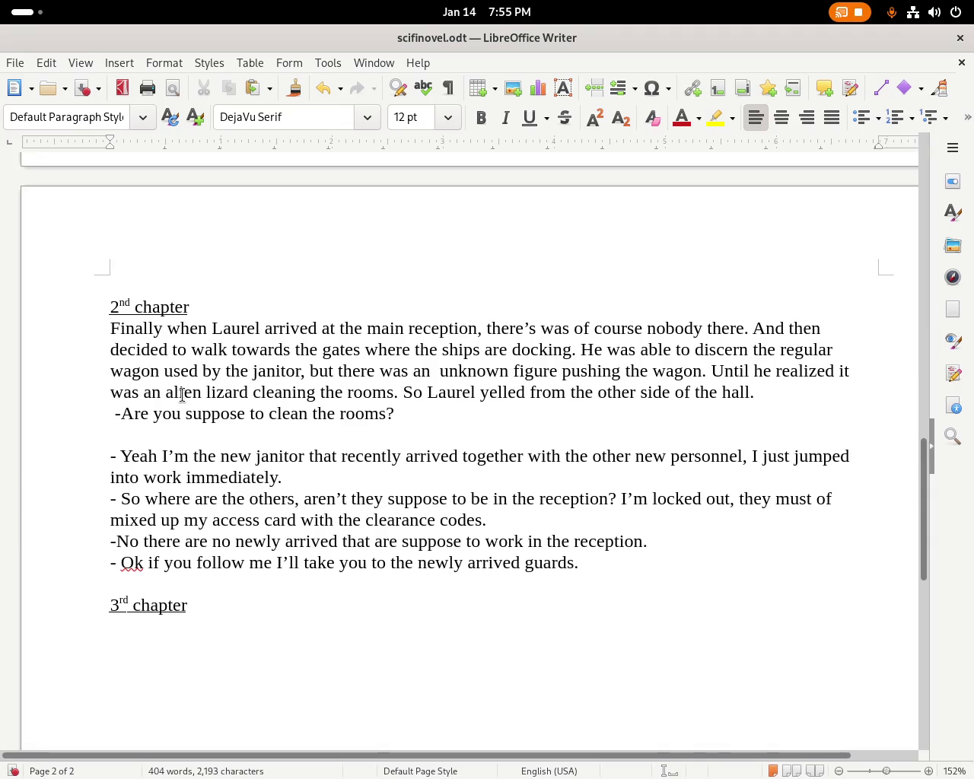
{"action": "left_click", "coordinate": [424, 372]}
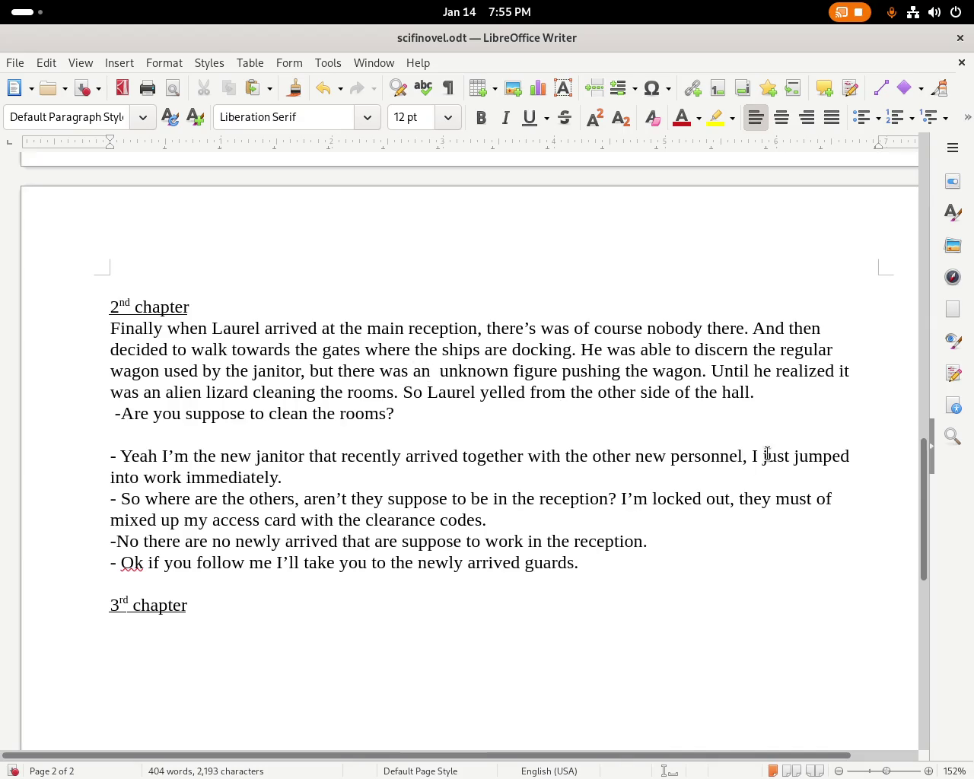
Remove the double space before 'unknown' and change 'lizard' to 'reptilian'.
{"action": "key", "text": "Delete"}
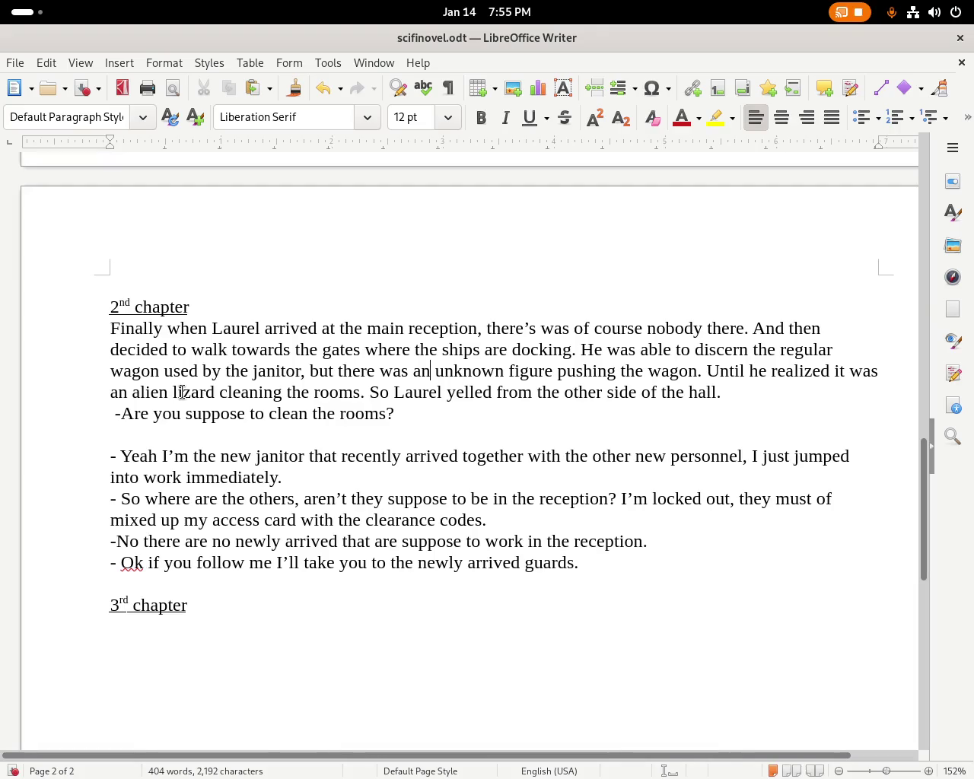
{"action": "double_click", "coordinate": [183, 392]}
{"action": "type", "text": "reptilian"}
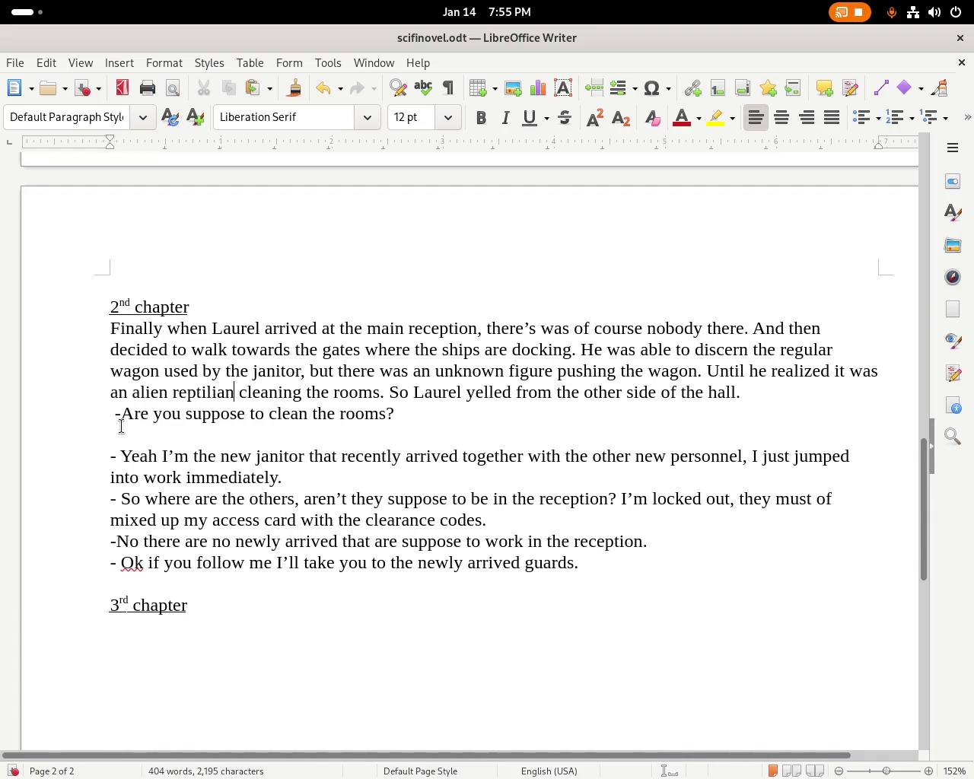
Review the rooms question and the locked-out reply, stopping just before 'clearance'.
{"action": "left_click_drag", "start_coordinate": [255, 417], "coordinate": [424, 421]}
{"action": "left_click", "coordinate": [451, 415]}
{"action": "left_click_drag", "start_coordinate": [227, 477], "coordinate": [339, 476]}
{"action": "left_click", "coordinate": [335, 477]}
{"action": "left_click_drag", "start_coordinate": [632, 499], "coordinate": [825, 508]}
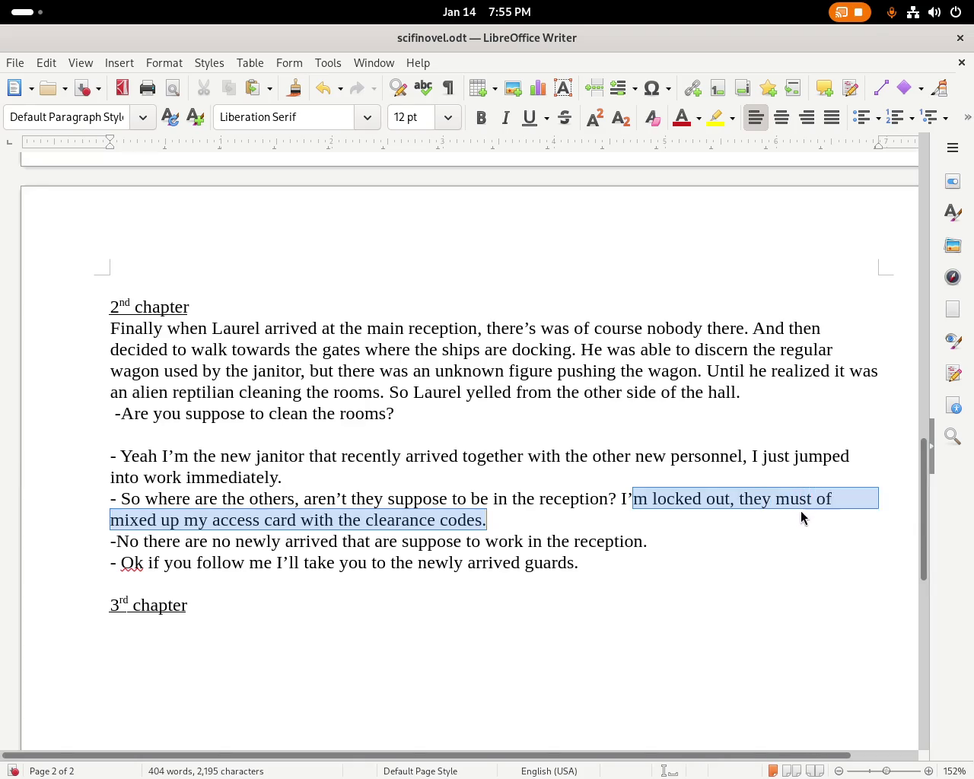
{"action": "mouse_move", "coordinate": [826, 509]}
{"action": "left_mouse_down"}
{"action": "mouse_move", "coordinate": [833, 511]}
{"action": "mouse_move", "coordinate": [339, 532]}
{"action": "mouse_move", "coordinate": [352, 525]}
{"action": "mouse_move", "coordinate": [246, 525]}
{"action": "mouse_move", "coordinate": [348, 524]}
{"action": "left_mouse_up"}
{"action": "left_click", "coordinate": [366, 524]}
Insert 'new' before 'clearance', add 'Only some guards and pilots.' to the reply, and save.
{"action": "type", "text": "new"}
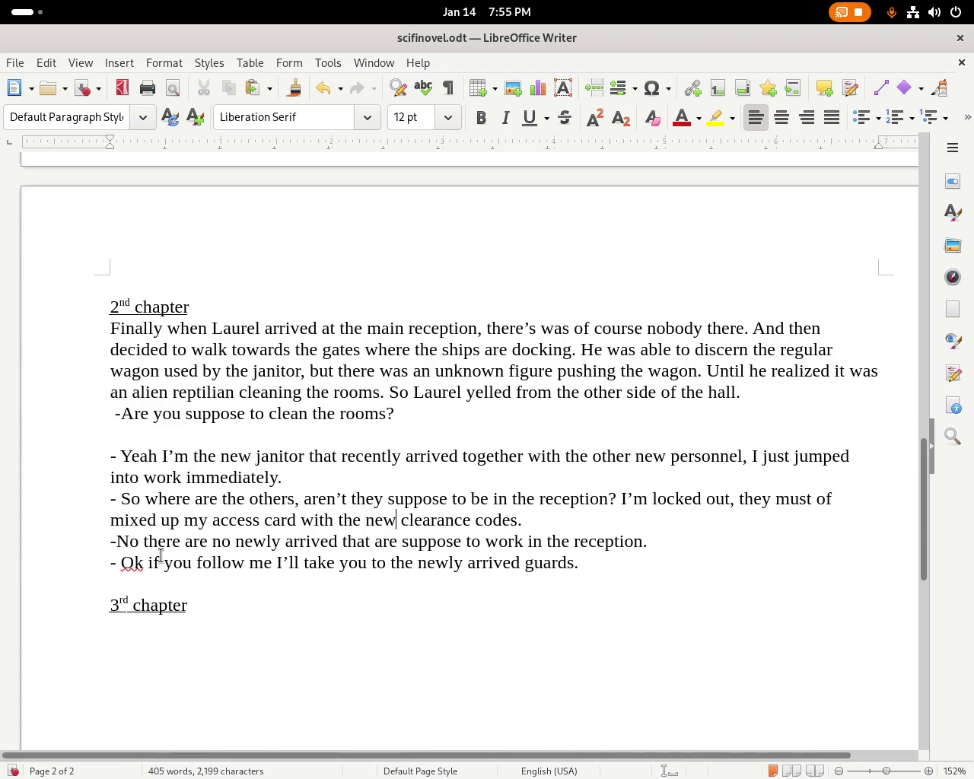
{"action": "left_click", "coordinate": [121, 537]}
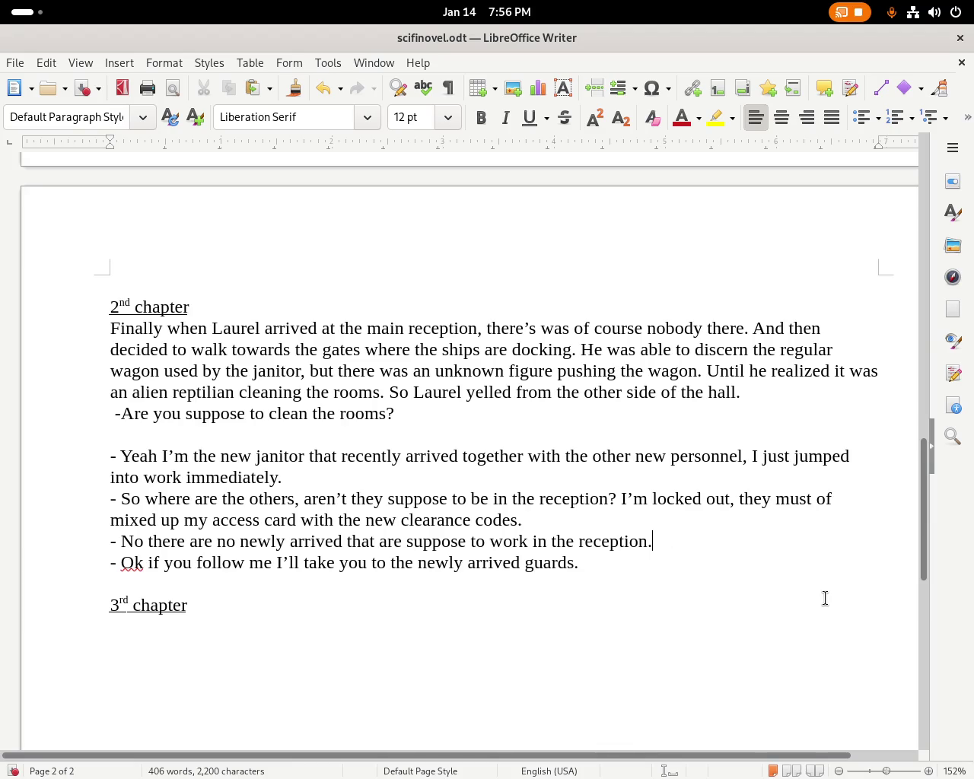
{"action": "type", "text": " Only "}
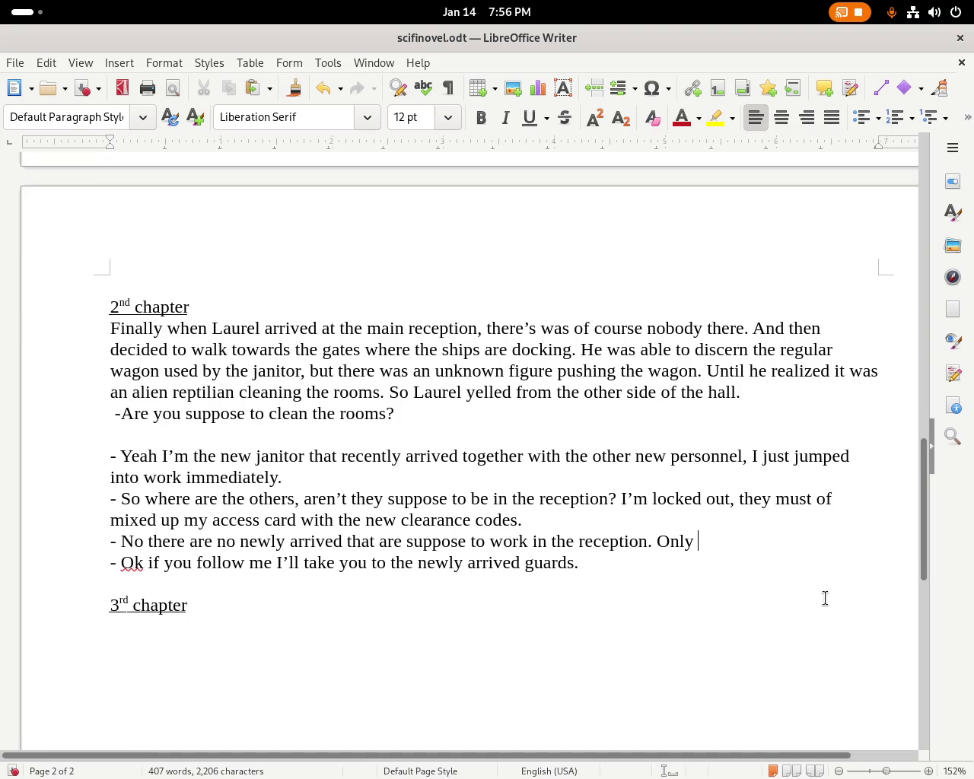
{"action": "type", "text": "the new"}
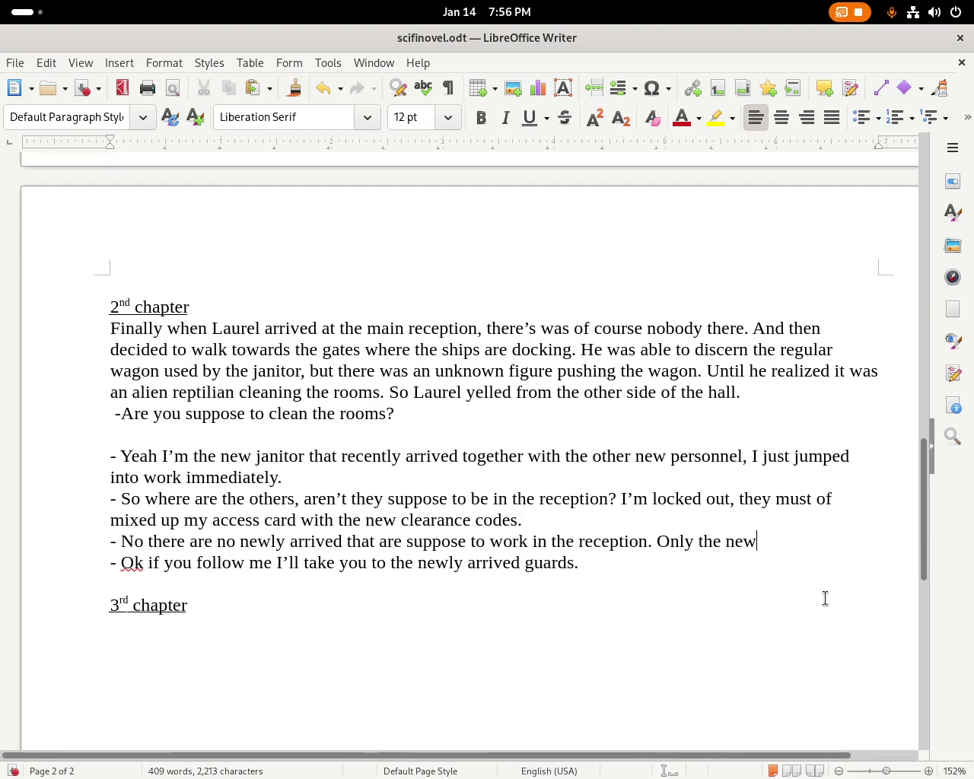
{"action": "key", "text": "BackSpace"}
{"action": "key", "text": "BackSpace"}
{"action": "key", "text": "BackSpace"}
{"action": "key", "text": "BackSpace"}
{"action": "key", "text": "BackSpace"}
{"action": "key", "text": "BackSpace"}
{"action": "key", "text": "BackSpace"}
{"action": "type", "text": "some guards and pilots."}
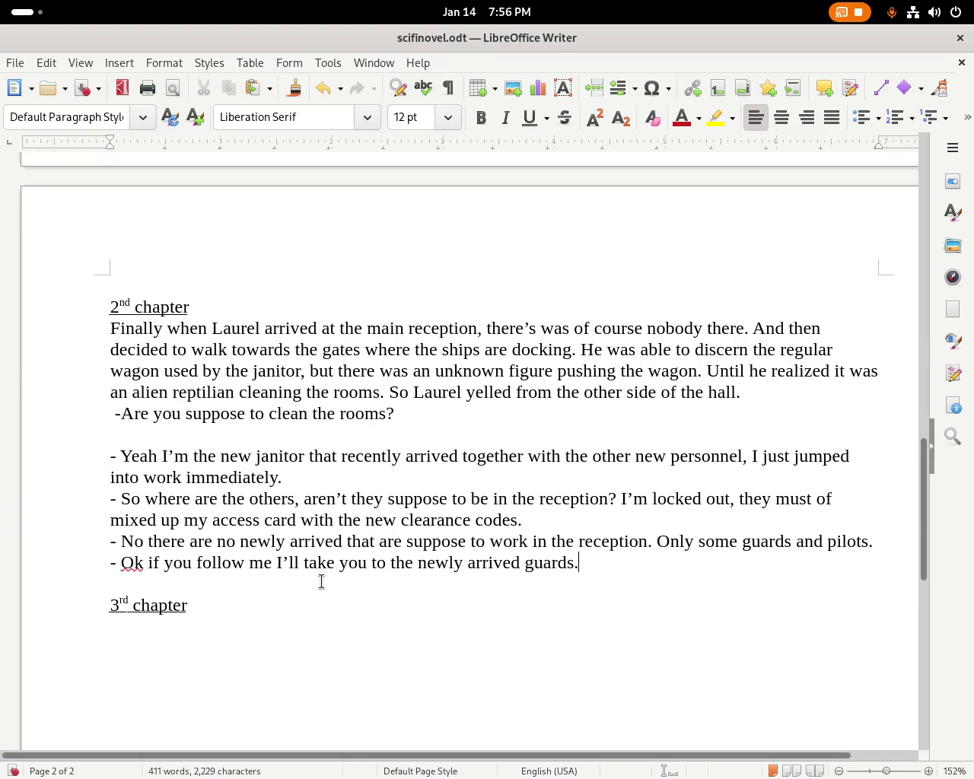
{"action": "key", "text": "ctrl+s"}
{"action": "left_click_drag", "start_coordinate": [922, 524], "coordinate": [941, 221]}
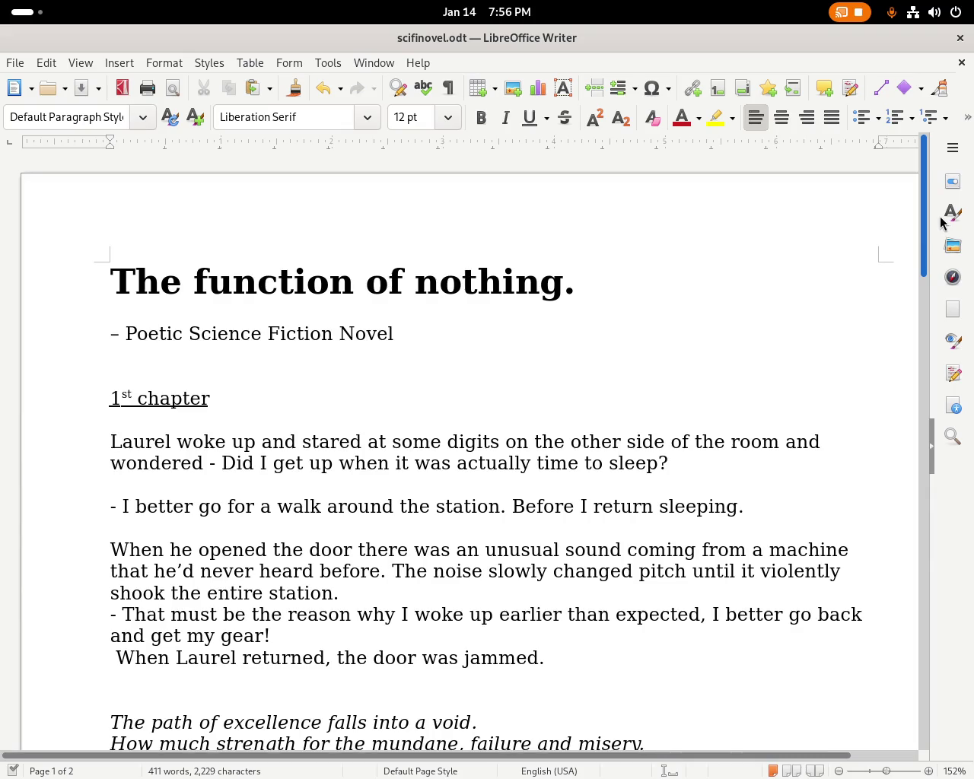
{"action": "mouse_move", "coordinate": [938, 229]}
{"action": "left_mouse_down"}
{"action": "mouse_move", "coordinate": [907, 367]}
{"action": "mouse_move", "coordinate": [915, 557]}
{"action": "mouse_move", "coordinate": [932, 524]}
{"action": "left_mouse_up"}
{"action": "key", "text": "super"}
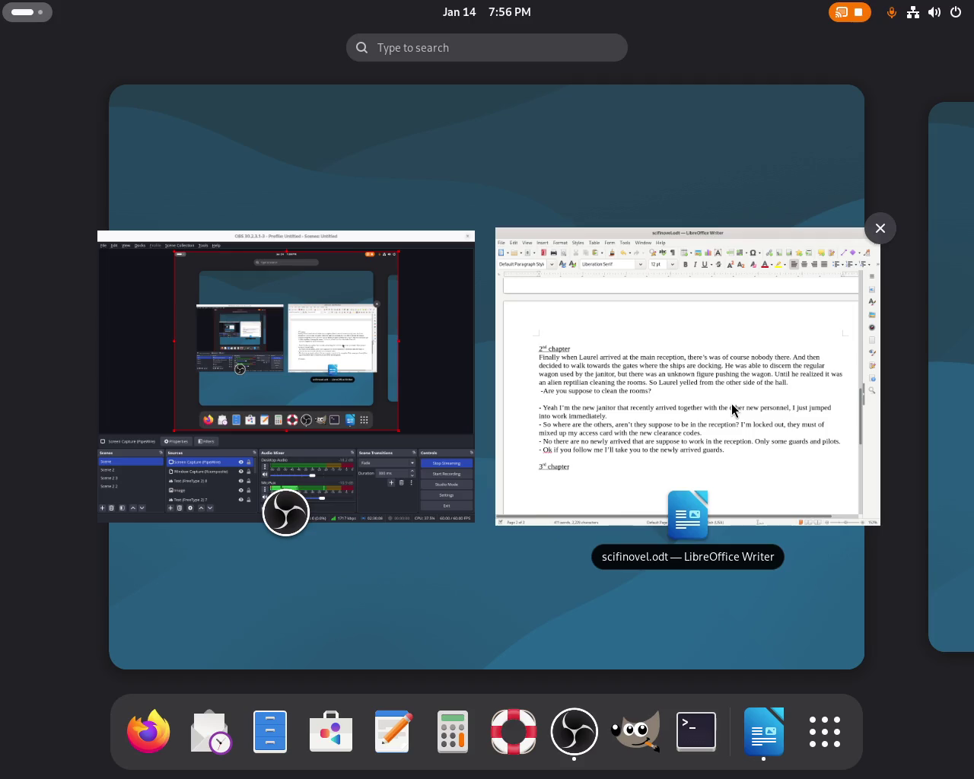
{"action": "left_click", "coordinate": [731, 403]}
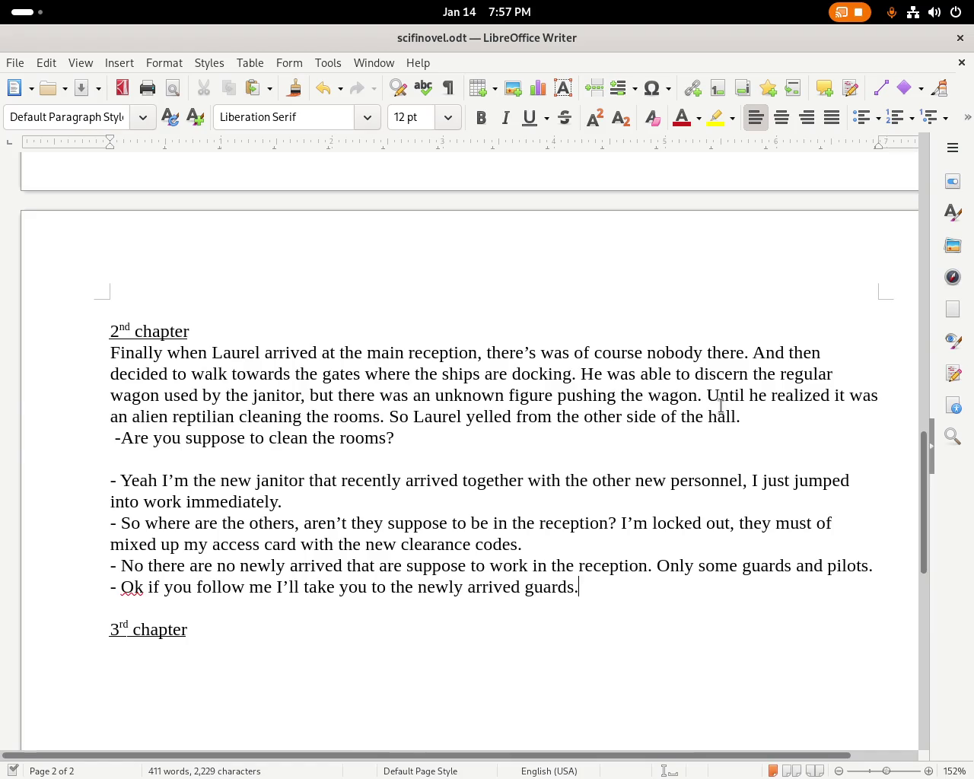
Add a comma after 'No' in chapter 2, then insert 'started' after 'room and' in chapter 1.
{"action": "left_click", "coordinate": [137, 569]}
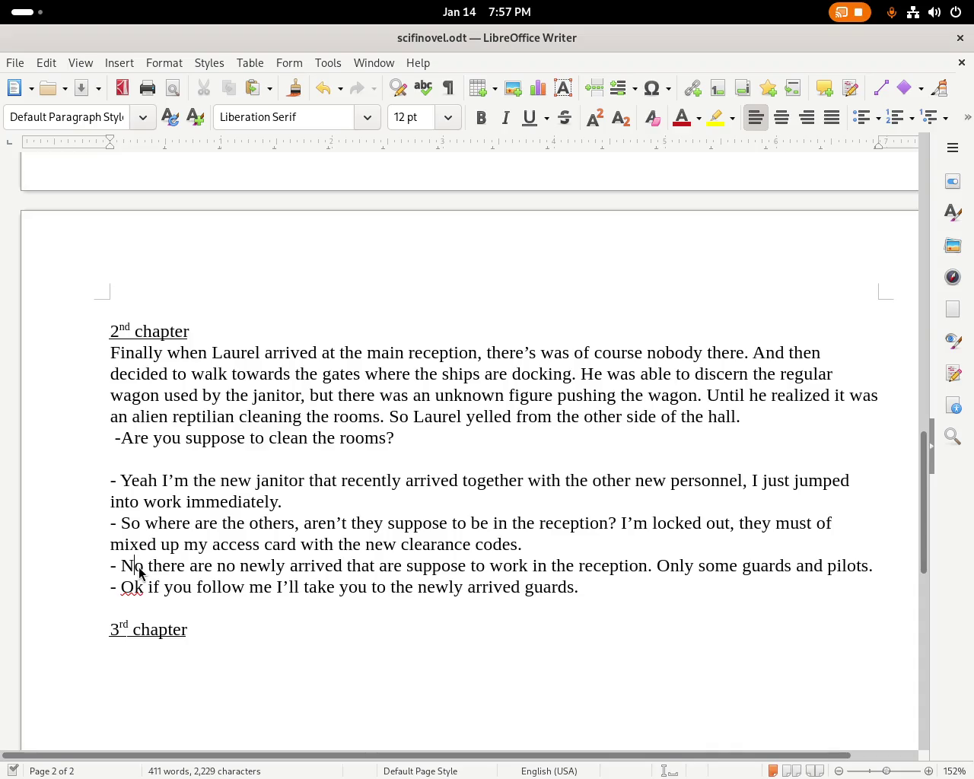
{"action": "left_click", "coordinate": [142, 569]}
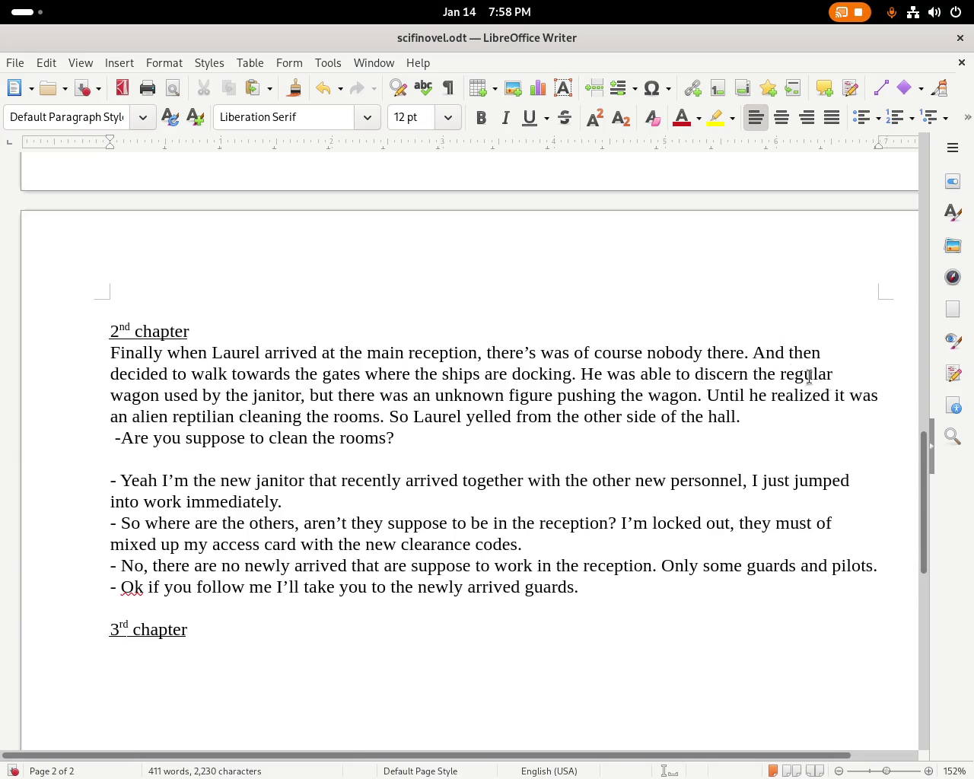
{"action": "left_click_drag", "start_coordinate": [923, 491], "coordinate": [936, 192]}
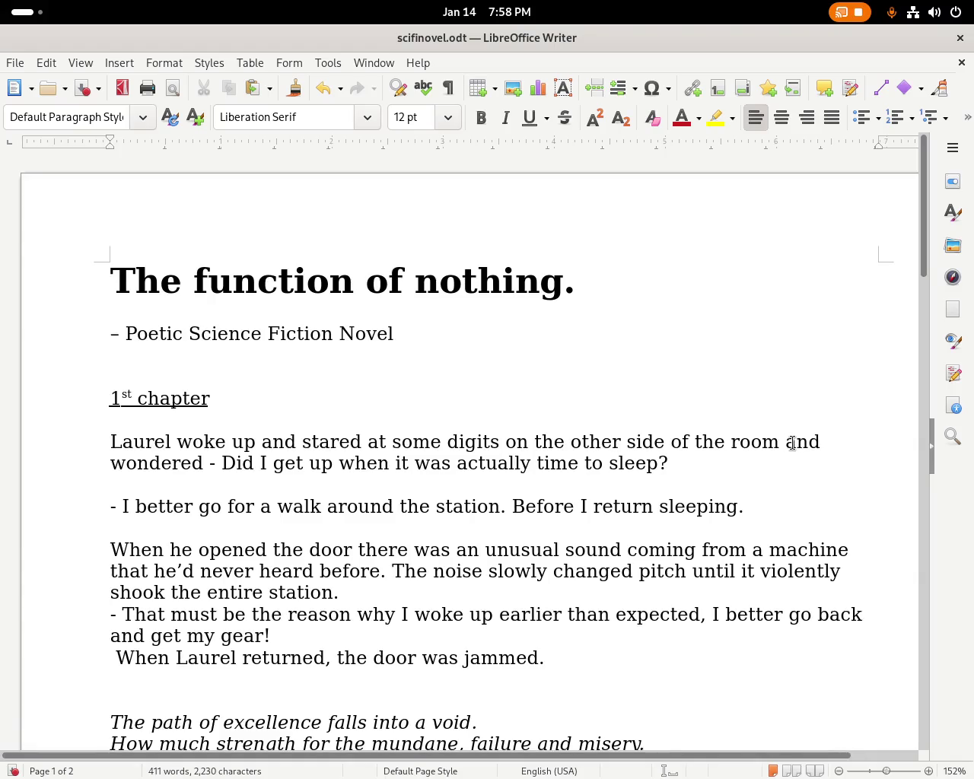
{"action": "left_click", "coordinate": [782, 445]}
{"action": "left_click", "coordinate": [830, 452]}
{"action": "type", "text": "stat"}
{"action": "key", "text": "BackSpace"}
{"action": "type", "text": "rted"}
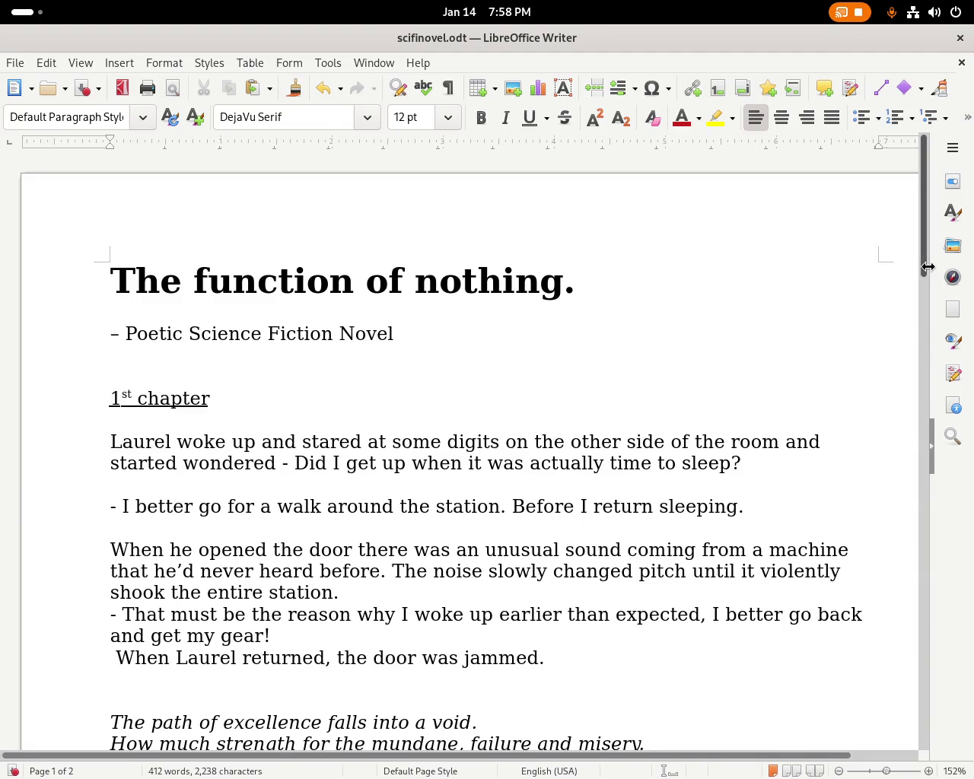
{"action": "left_click_drag", "start_coordinate": [927, 254], "coordinate": [927, 283]}
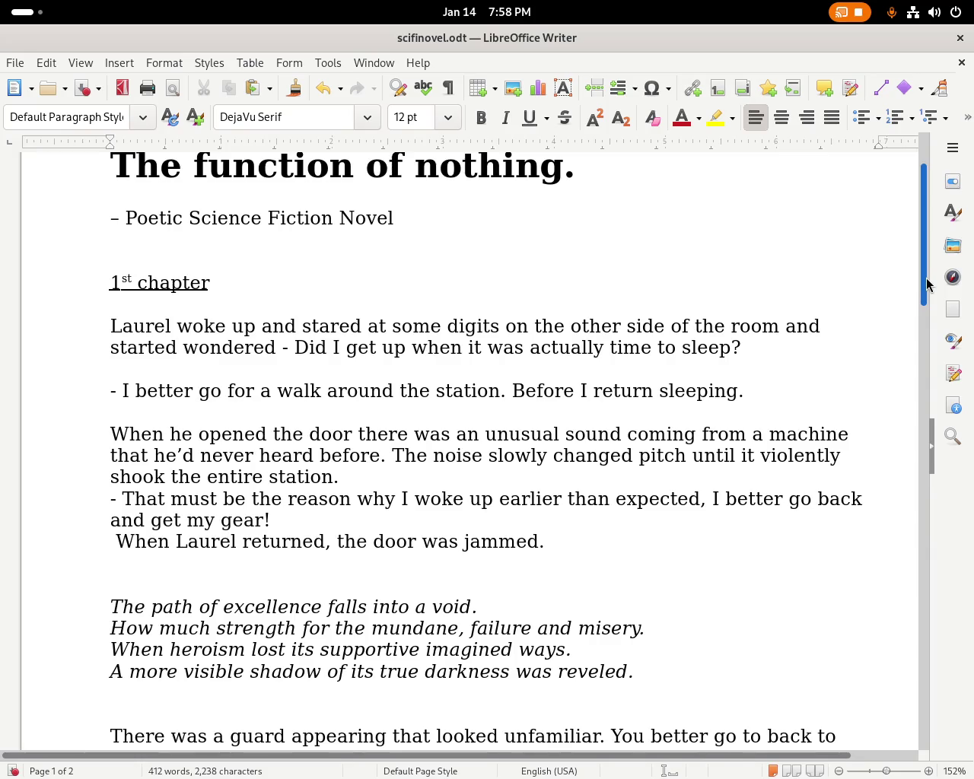
{"action": "left_click_drag", "start_coordinate": [927, 283], "coordinate": [922, 377]}
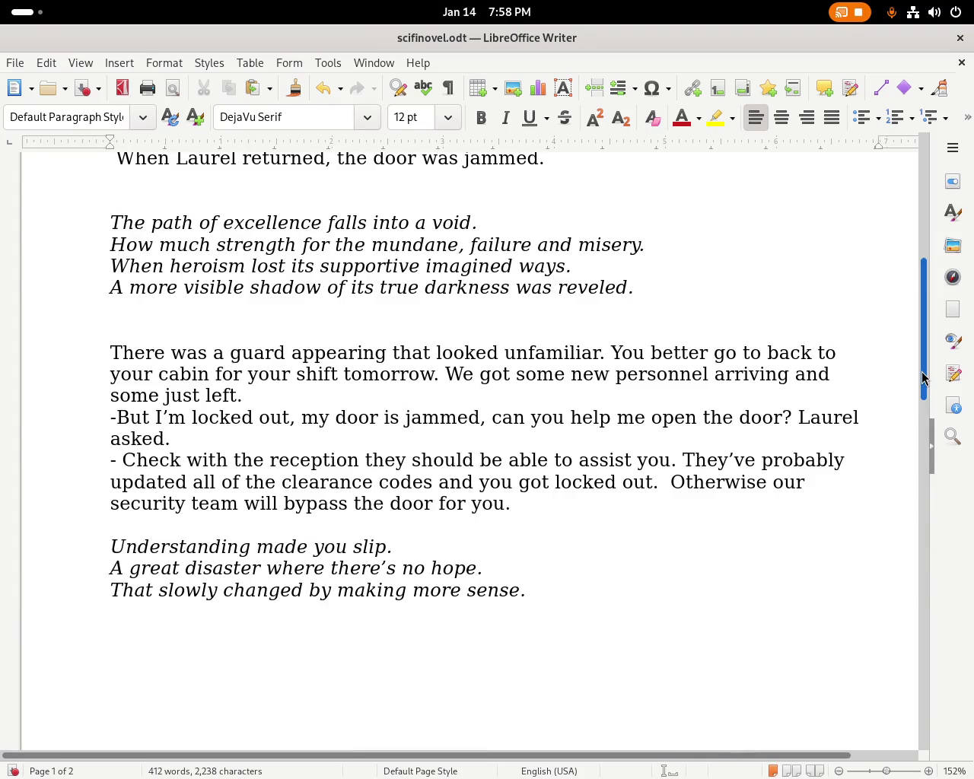
Switch back to the scifinovel.odt window and scroll down toward the '2nd chapter' heading.
{"action": "key", "text": "super"}
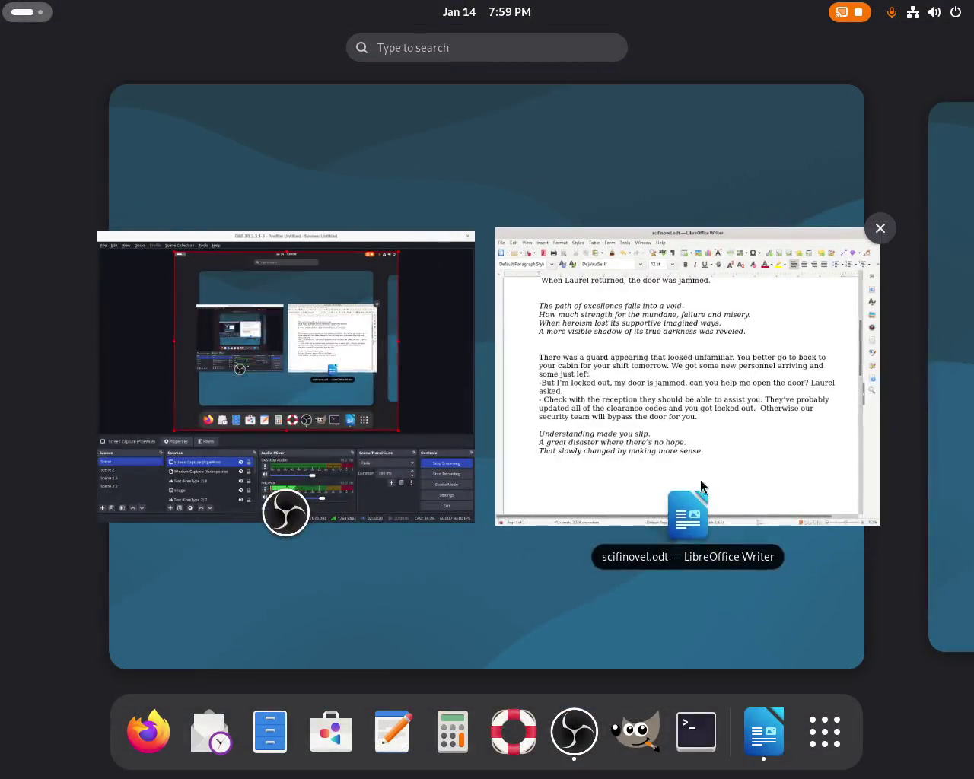
{"action": "left_click", "coordinate": [701, 486]}
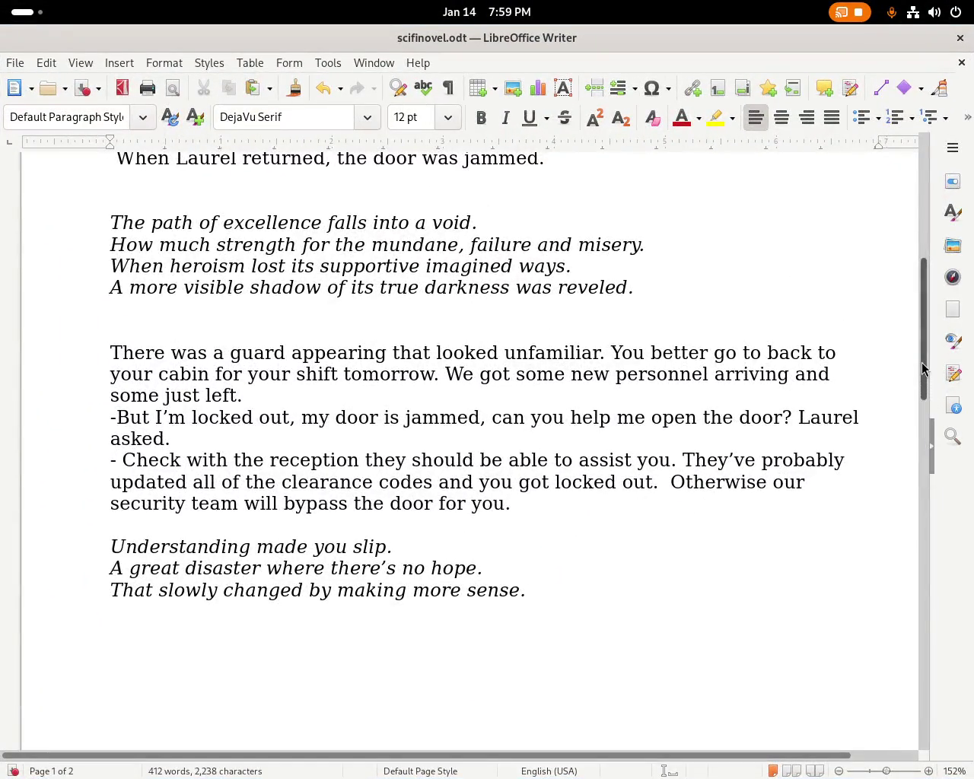
{"action": "left_click_drag", "start_coordinate": [922, 368], "coordinate": [930, 548]}
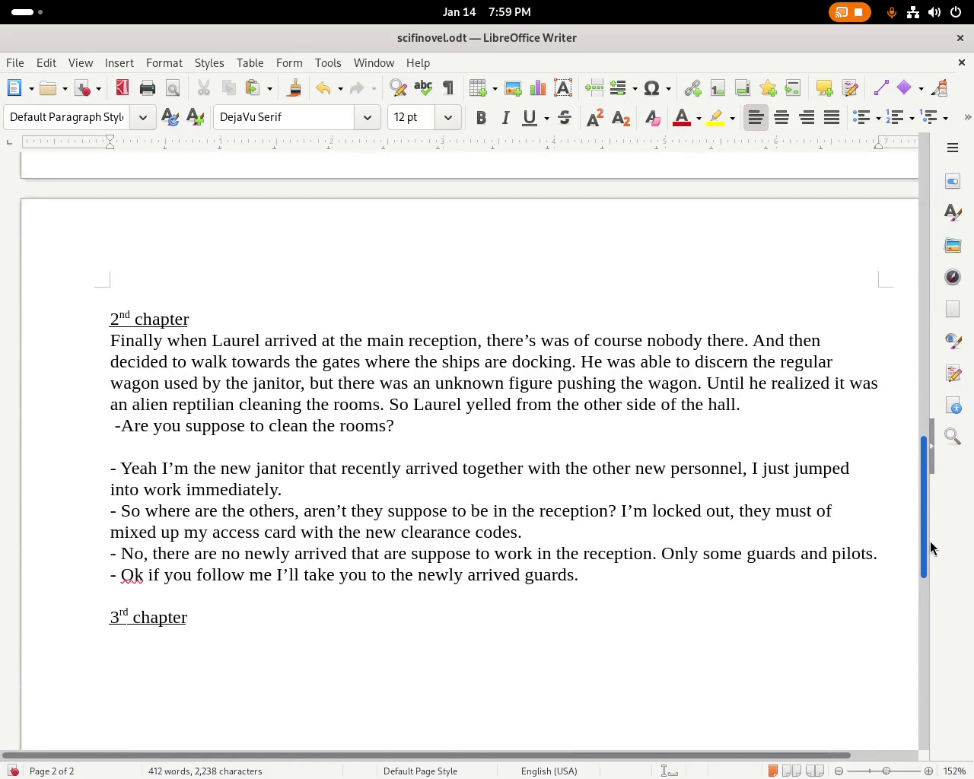